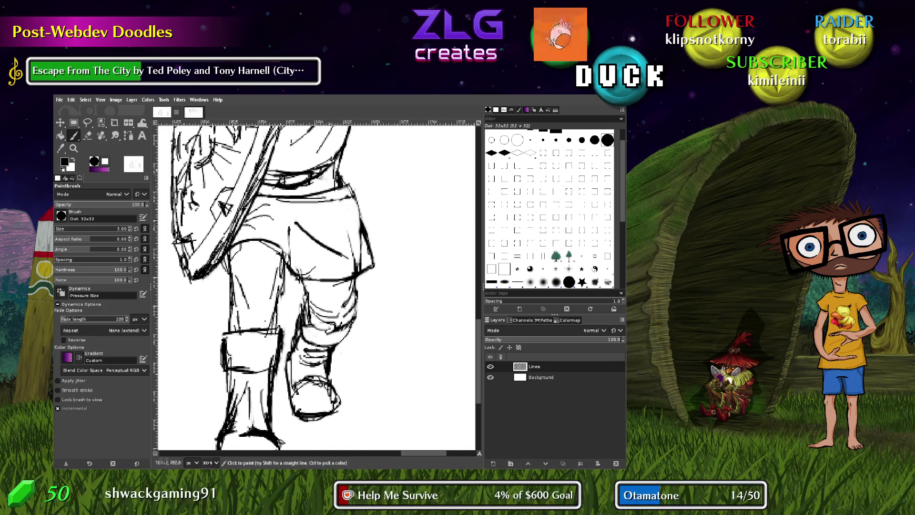
Darken the forearm's right edge line and the left edge of the raised hand
scroll(289, 262, "up", 10)
scroll(341, 398, "up", 8)
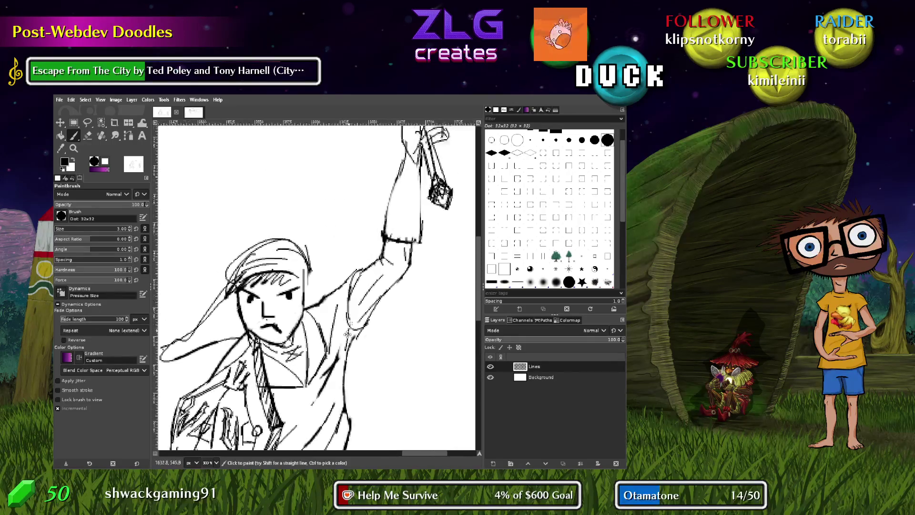
scroll(341, 398, "up", 5)
scroll(348, 344, "right", 5)
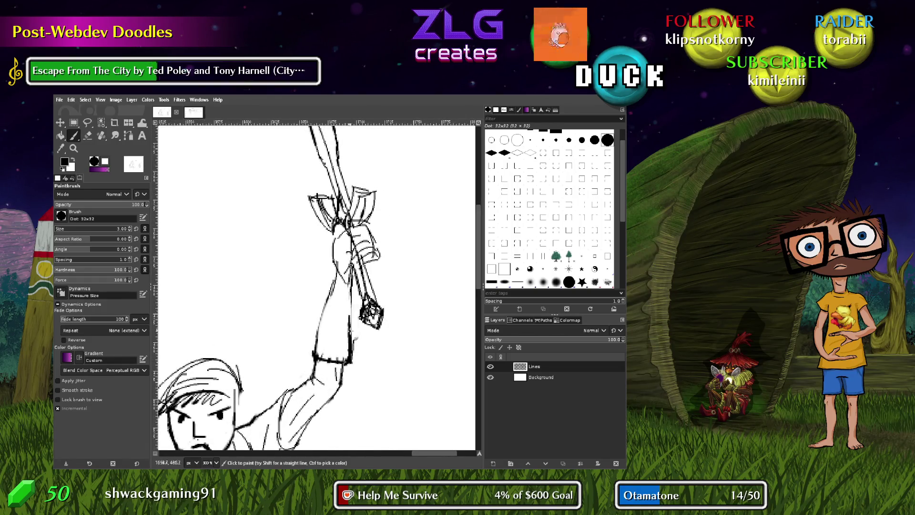
mouse_move(351, 287)
left_mouse_down()
mouse_move(349, 334)
mouse_move(316, 327)
left_mouse_up()
left_click_drag(337, 275, 344, 241)
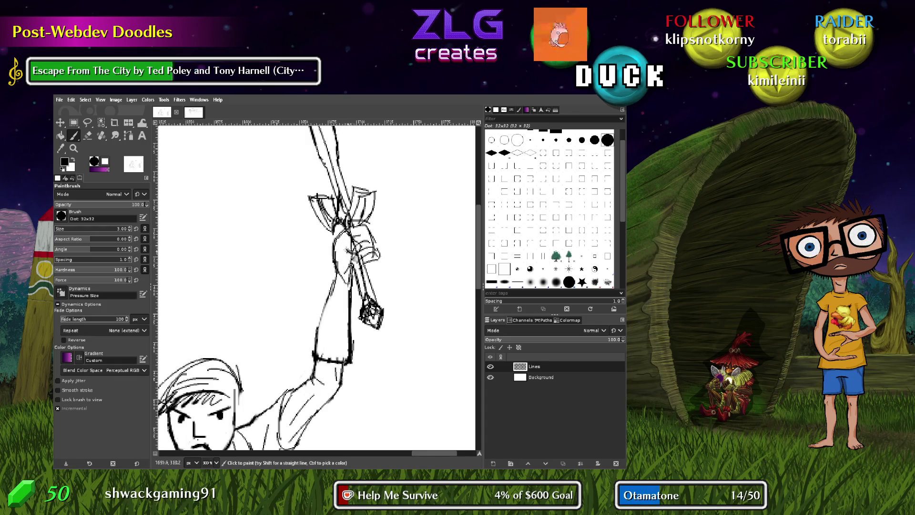
Add finger and knuckle strokes on the fist, undoing the strokes that went wrong
mouse_move(344, 243)
left_mouse_down()
mouse_move(372, 254)
mouse_move(355, 254)
left_mouse_up()
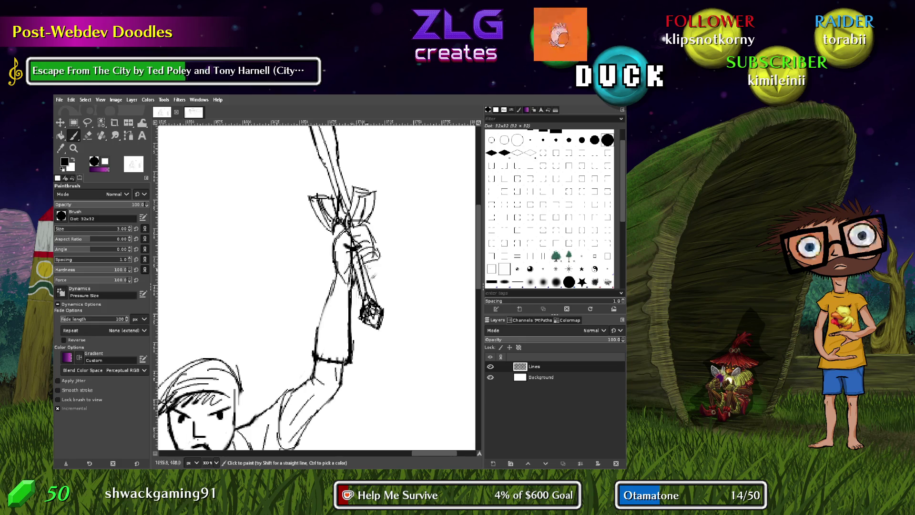
mouse_move(357, 262)
left_mouse_down()
mouse_move(376, 251)
mouse_move(376, 270)
mouse_move(376, 247)
left_mouse_up()
key("ctrl+z")
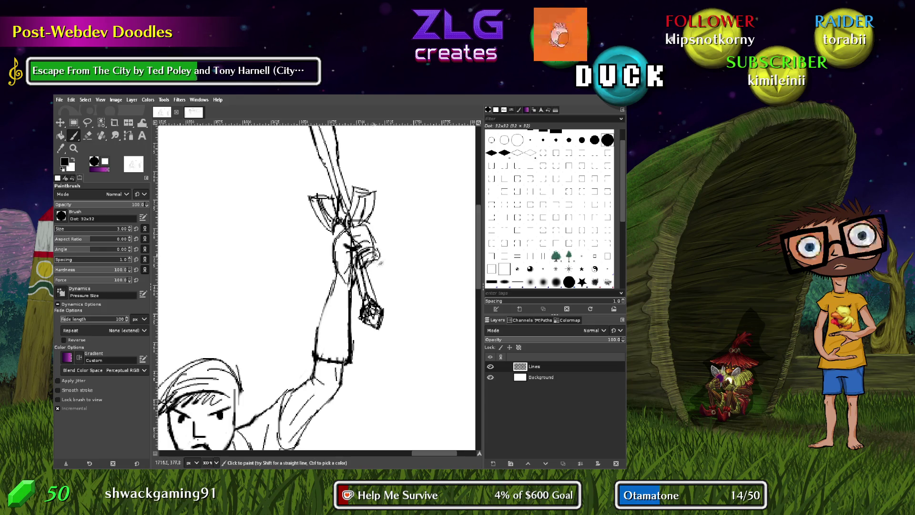
left_click_drag(377, 241, 375, 228)
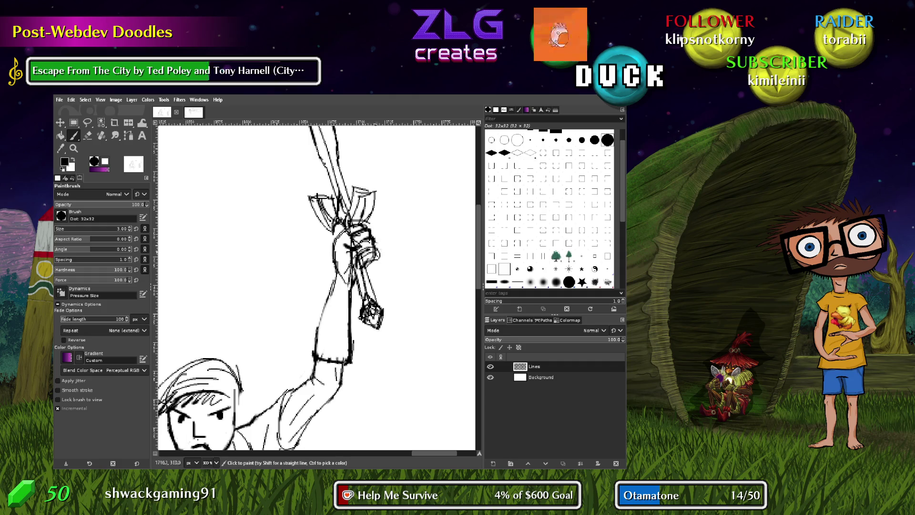
mouse_move(371, 242)
left_mouse_down()
mouse_move(357, 257)
mouse_move(371, 257)
left_mouse_up()
key("ctrl+z")
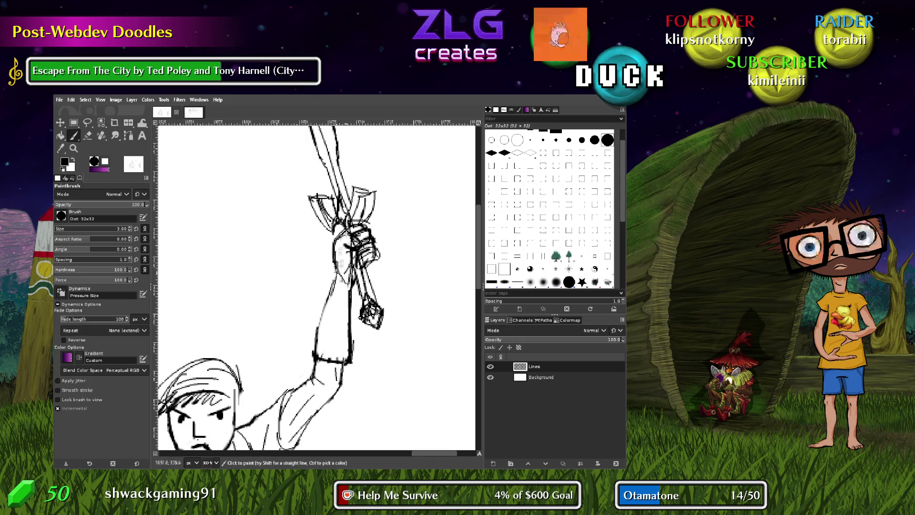
left_click_drag(341, 244, 346, 245)
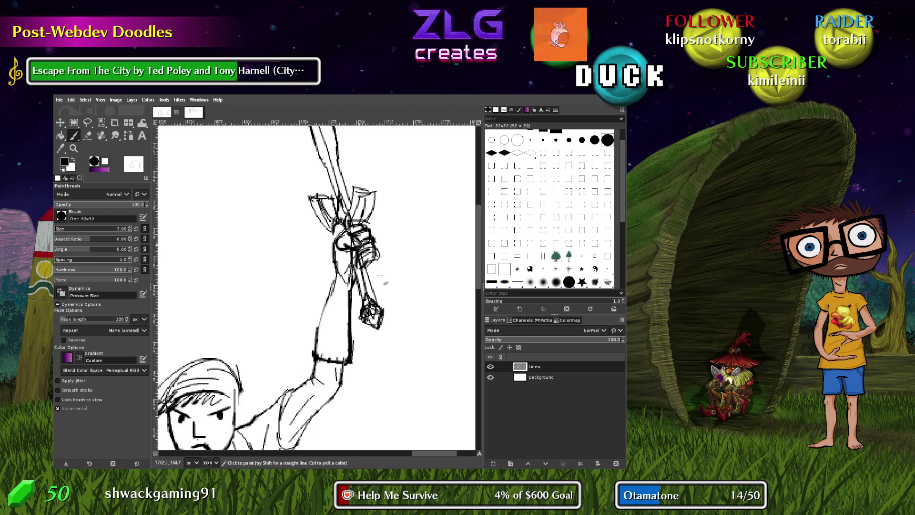
key("shift+e")
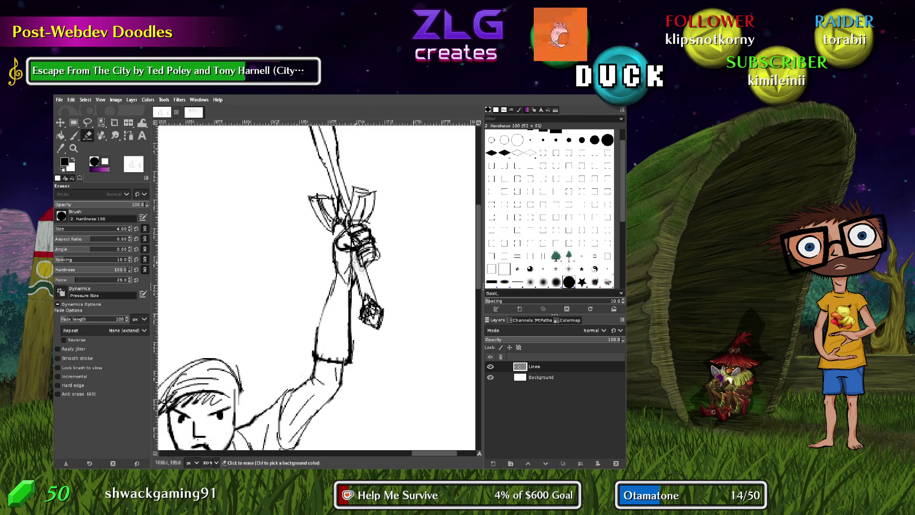
Erase stray marks along the sword hilt, comparing before and after with undo and redo
mouse_move(367, 288)
left_mouse_down()
mouse_move(379, 329)
mouse_move(369, 298)
mouse_move(365, 315)
left_mouse_up()
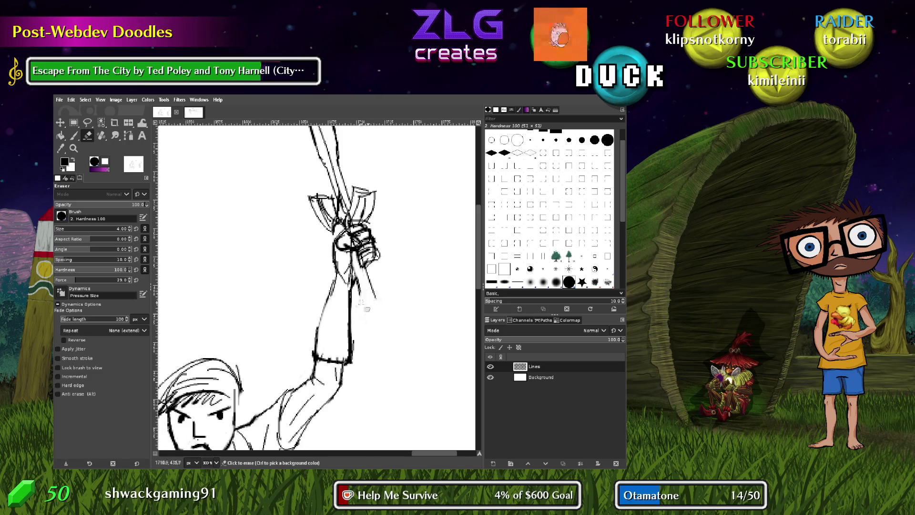
left_click_drag(363, 285, 367, 288)
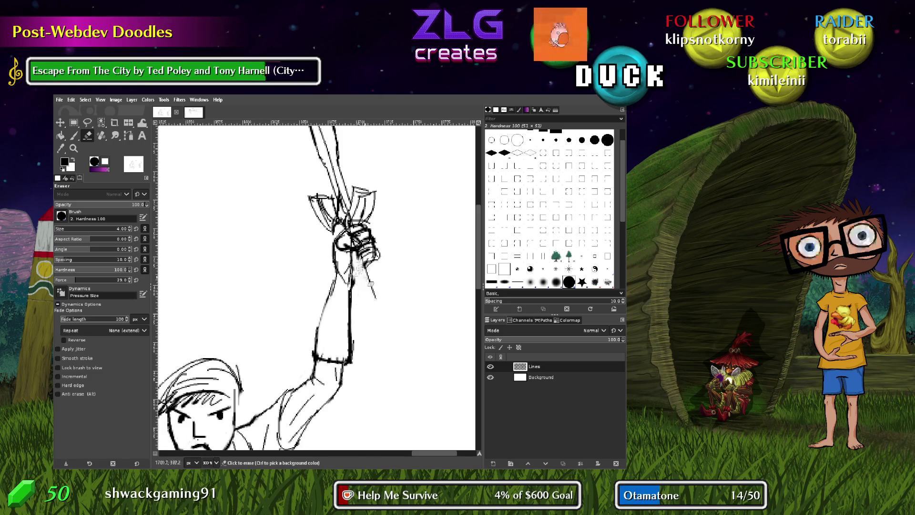
key("ctrl+z")
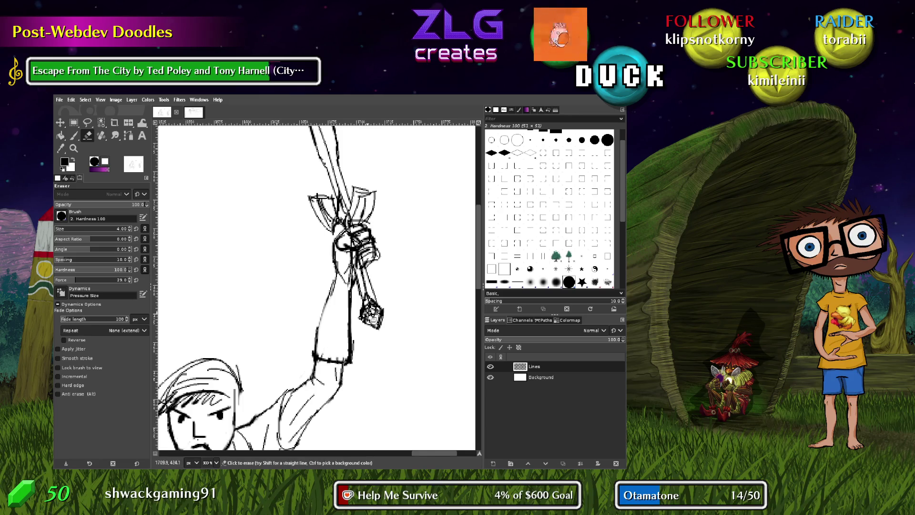
key("ctrl+z")
key("p")
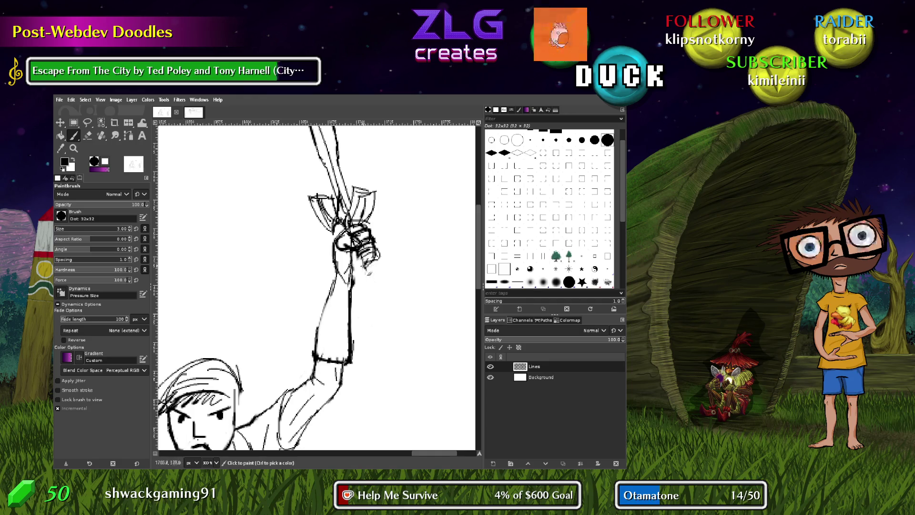
key("ctrl+y")
key("ctrl+z")
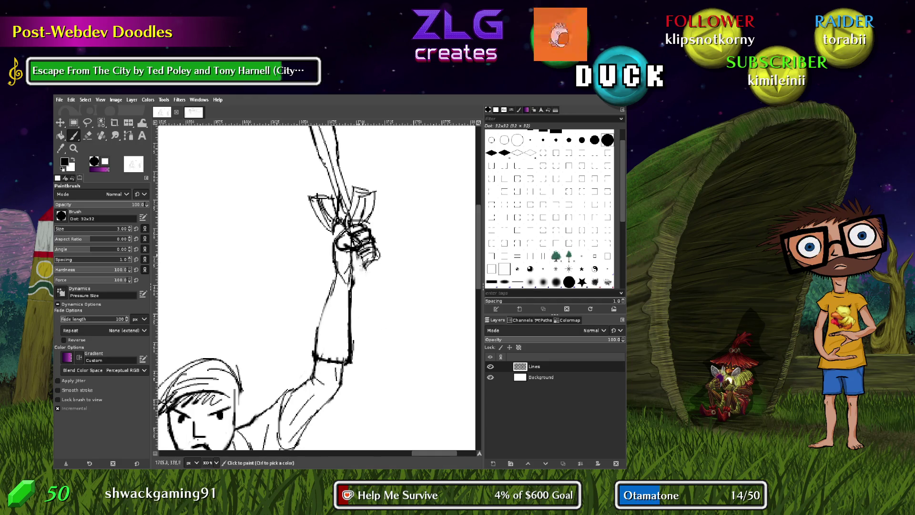
key("ctrl+y")
key("ctrl+z")
key("ctrl+z")
key("ctrl+y")
key("ctrl+y")
key("ctrl+z")
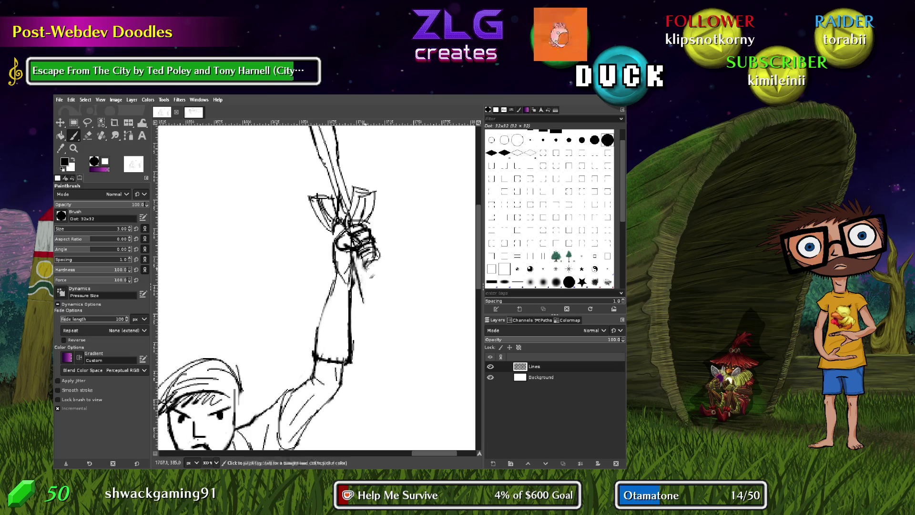
key("ctrl+y")
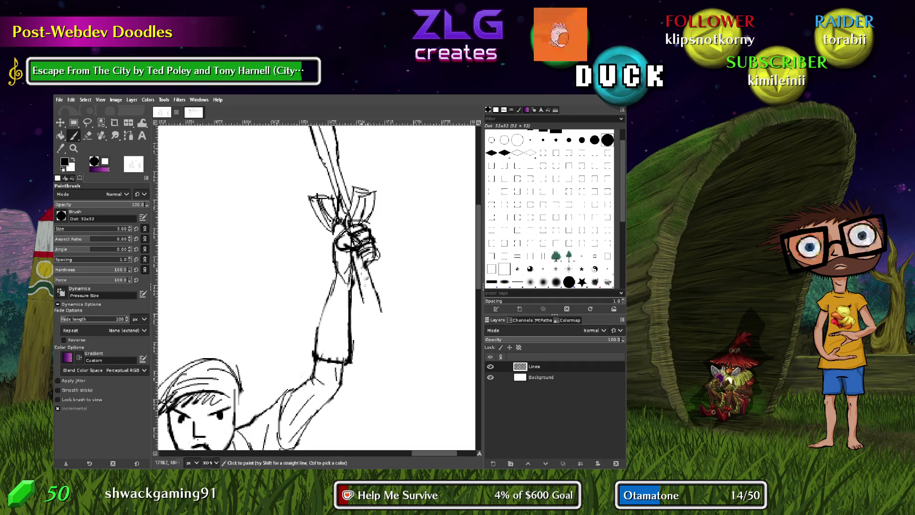
Erase the stray stroke below the hilt and redraw the grip's edge under the hand
key("shift+e")
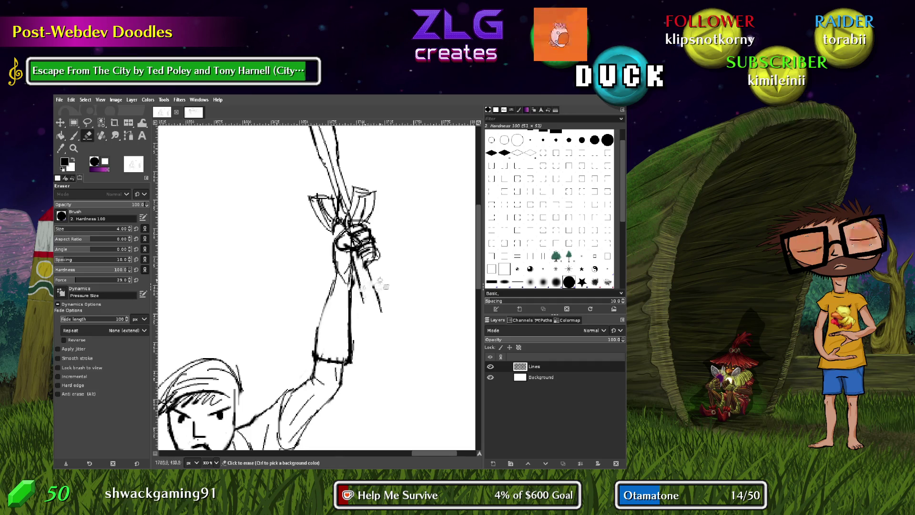
mouse_move(390, 295)
left_mouse_down()
mouse_move(382, 312)
mouse_move(360, 301)
left_mouse_up()
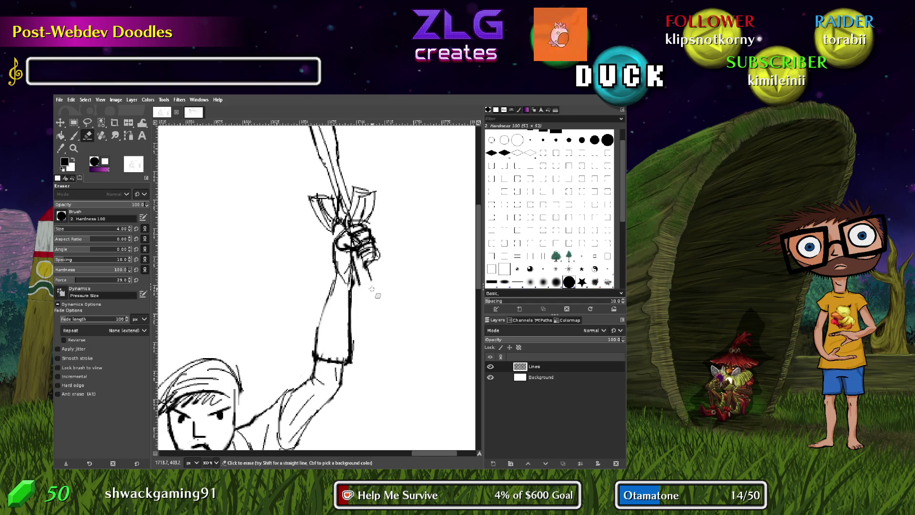
key("p")
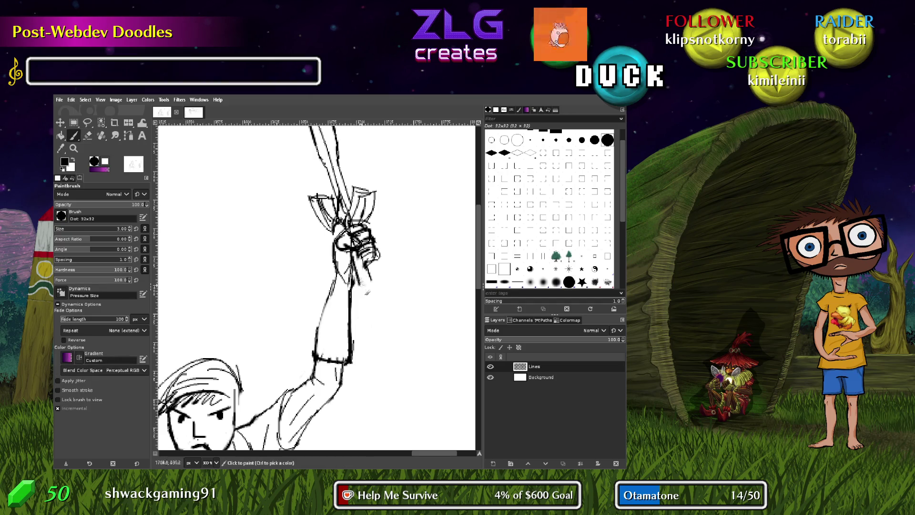
left_click(369, 290)
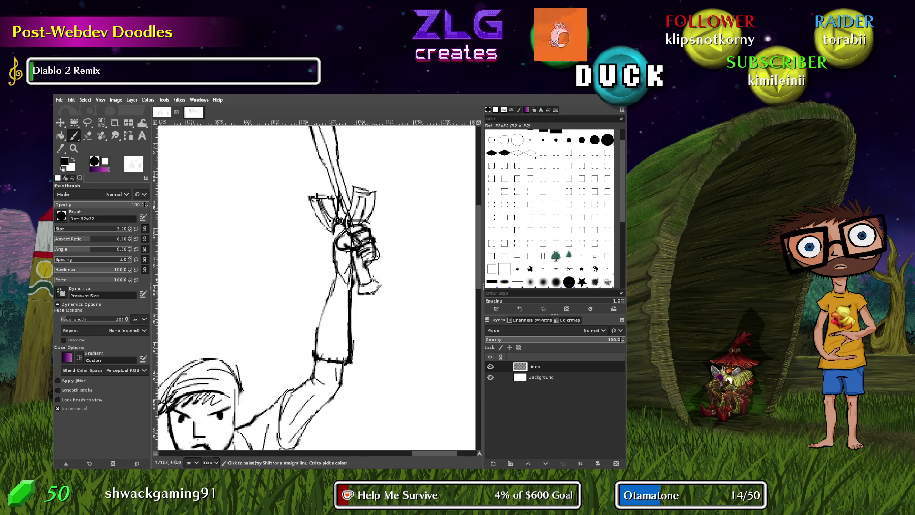
left_click_drag(364, 293, 358, 299)
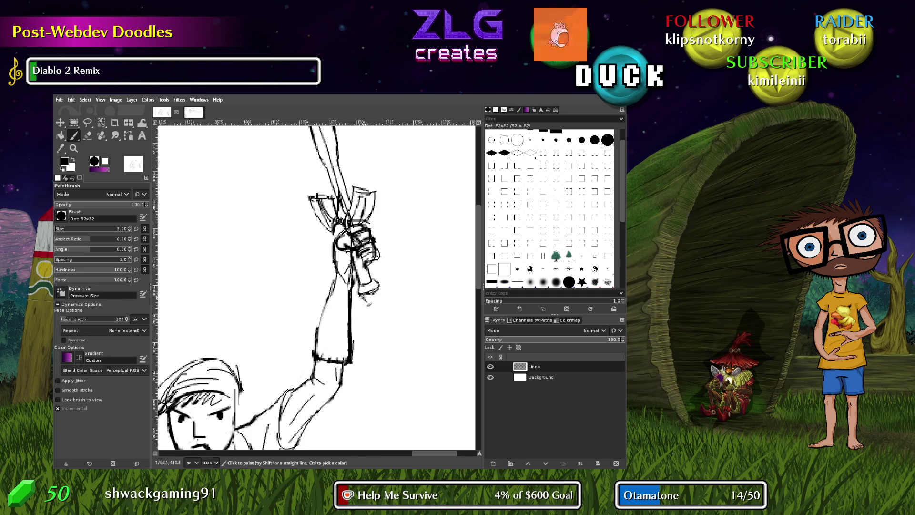
left_click_drag(381, 309, 378, 298)
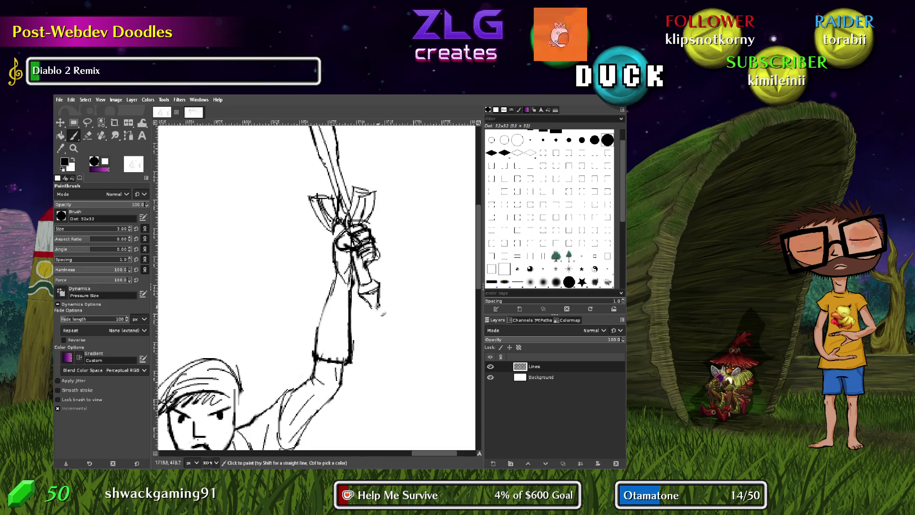
key("ctrl+z")
key("ctrl+z")
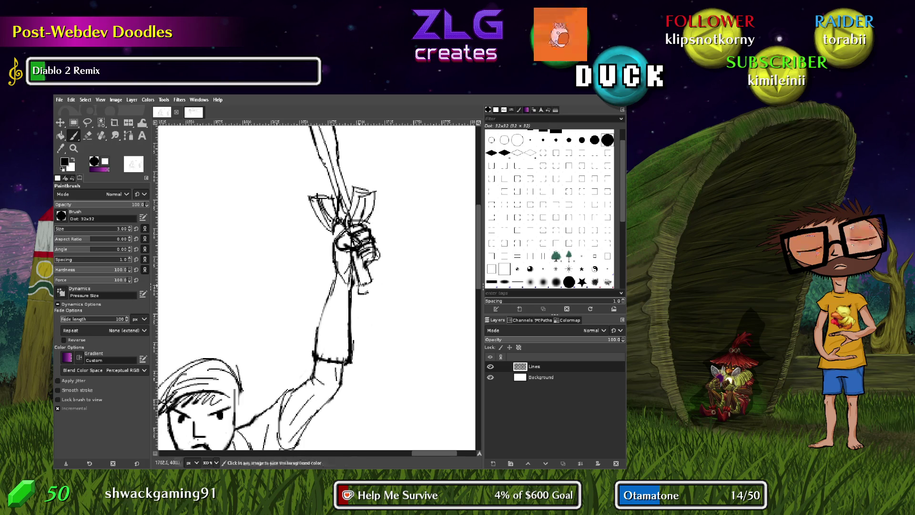
left_click_drag(361, 296, 376, 289)
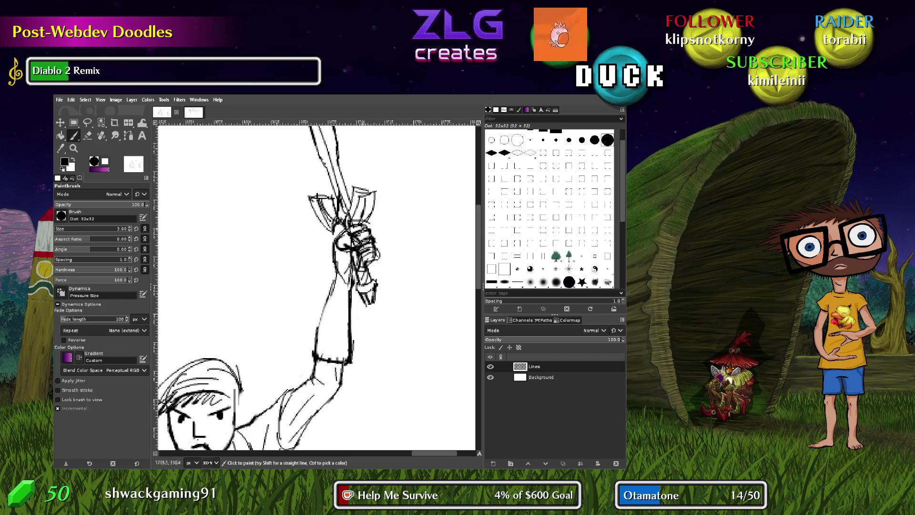
Erase stray grey pixels around the hand, then ink black strokes along the fist's outline
scroll(390, 229, "up", 5)
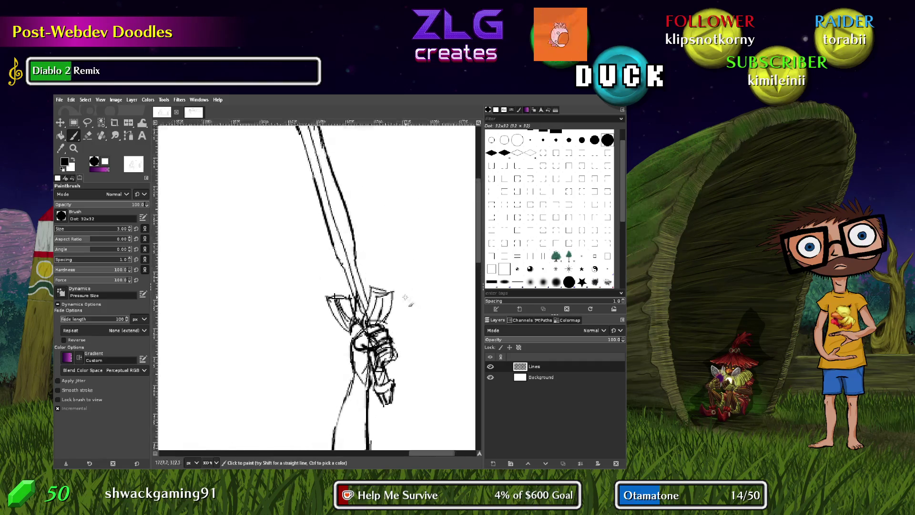
scroll(419, 339, "up", 1, "ctrl")
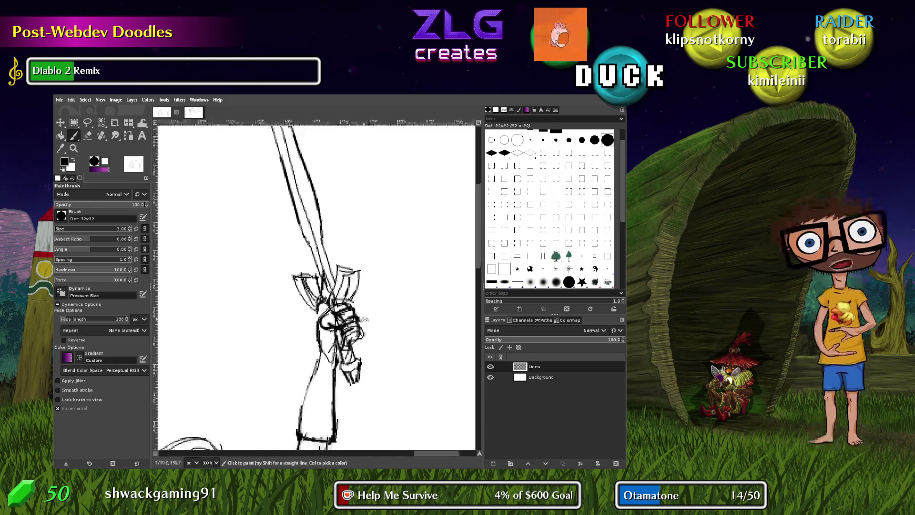
scroll(358, 296, "up", 2, "ctrl")
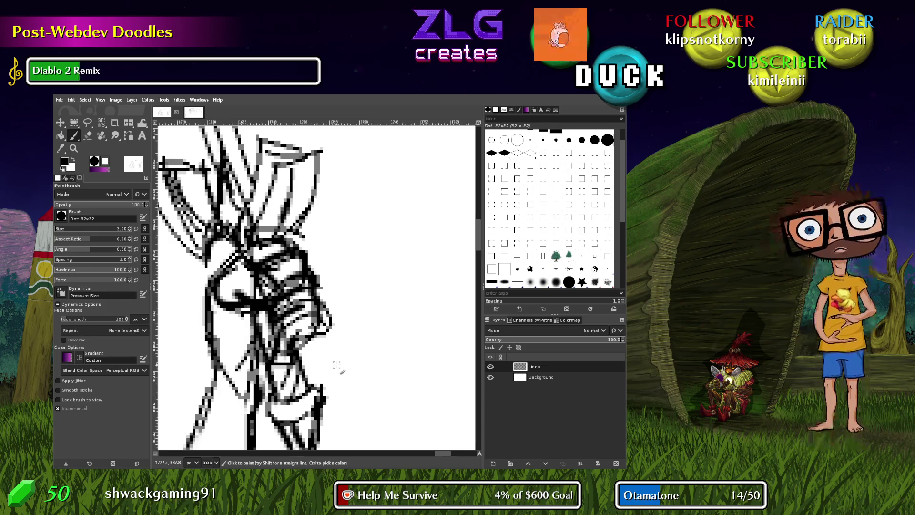
key("shift+e")
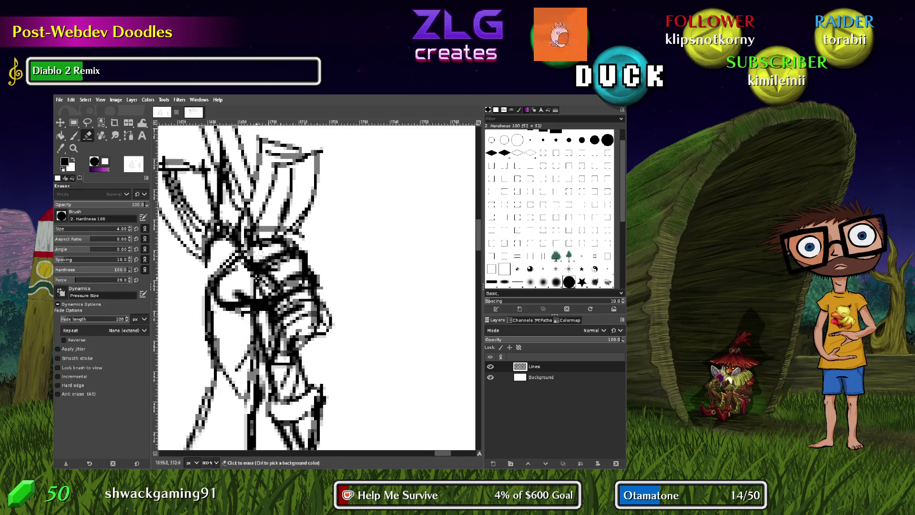
left_click(248, 281)
mouse_move(246, 279)
left_mouse_down()
mouse_move(260, 284)
mouse_move(247, 287)
mouse_move(275, 293)
mouse_move(278, 267)
mouse_move(292, 260)
mouse_move(303, 273)
mouse_move(295, 301)
mouse_move(308, 298)
mouse_move(310, 282)
mouse_move(271, 313)
mouse_move(311, 305)
mouse_move(308, 322)
mouse_move(274, 342)
mouse_move(279, 352)
mouse_move(329, 318)
mouse_move(312, 317)
mouse_move(326, 319)
mouse_move(333, 337)
mouse_move(321, 286)
mouse_move(328, 256)
mouse_move(317, 267)
mouse_move(310, 247)
mouse_move(293, 243)
mouse_move(325, 241)
left_mouse_up()
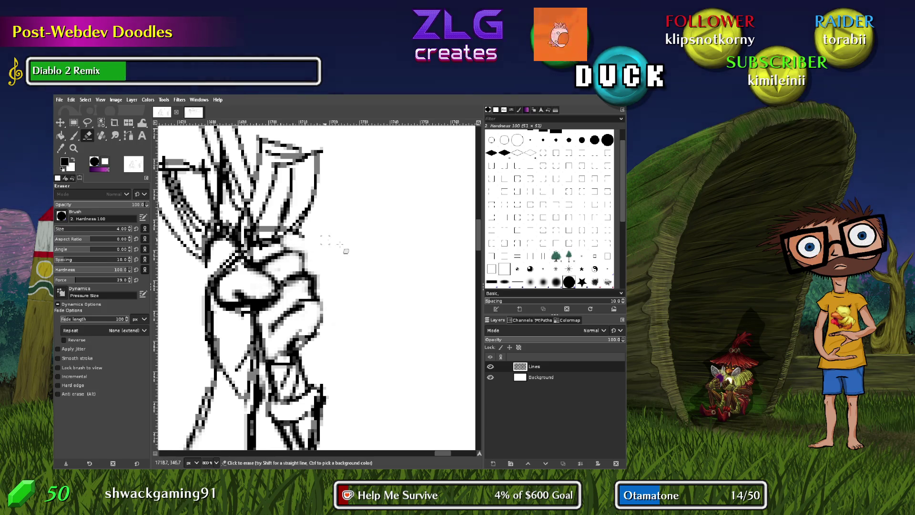
key("p")
mouse_move(241, 262)
left_mouse_down()
mouse_move(264, 240)
mouse_move(282, 242)
mouse_move(306, 252)
mouse_move(328, 300)
mouse_move(306, 357)
mouse_move(279, 329)
mouse_move(276, 346)
left_mouse_up()
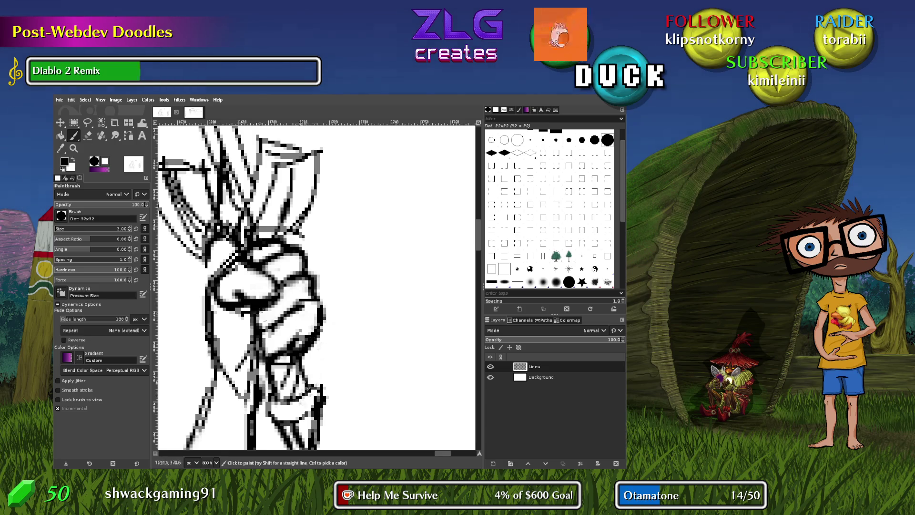
Center the fist in view and erase the stray pixels below it
scroll(310, 366, "down", 3)
left_click_drag(325, 246, 318, 286)
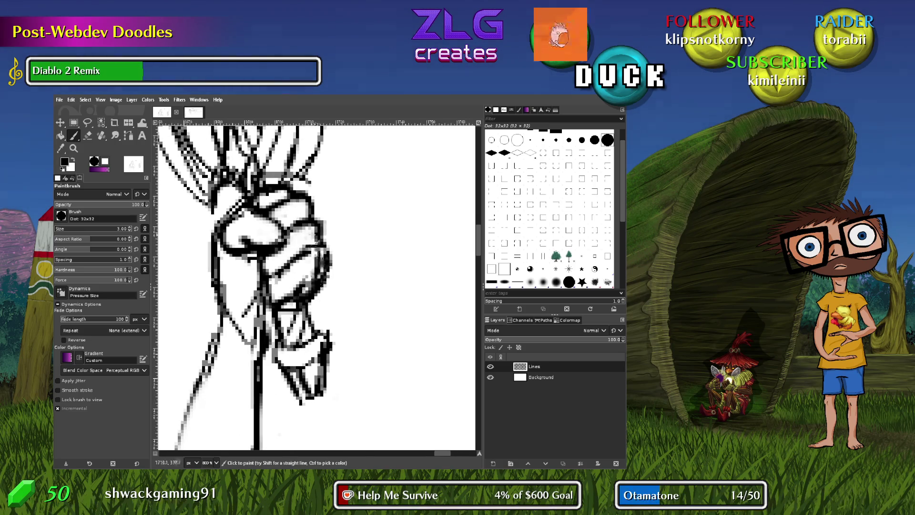
key("ctrl+z")
mouse_move(343, 365)
left_mouse_down()
mouse_move(388, 311)
mouse_move(364, 327)
left_mouse_up()
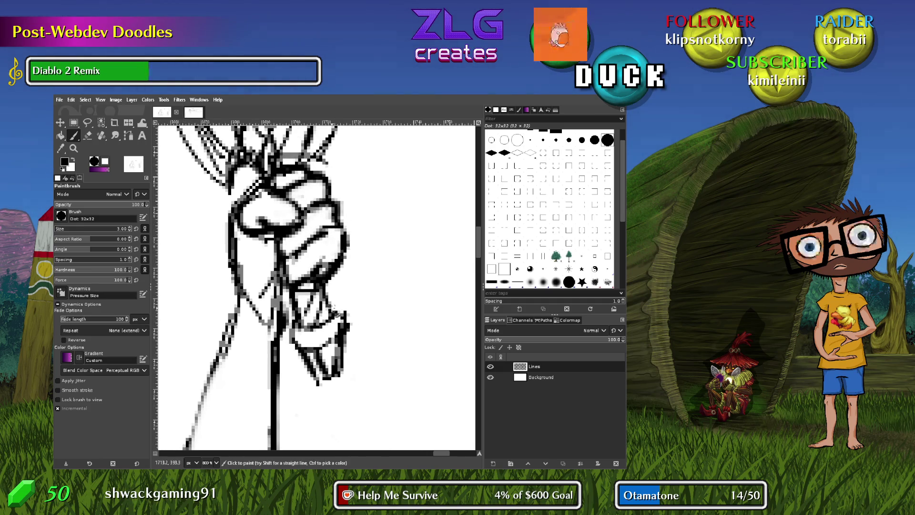
key("shift+e")
mouse_move(264, 297)
left_mouse_down()
mouse_move(269, 253)
mouse_move(279, 305)
mouse_move(268, 321)
mouse_move(265, 292)
mouse_move(269, 310)
mouse_move(280, 296)
left_mouse_up()
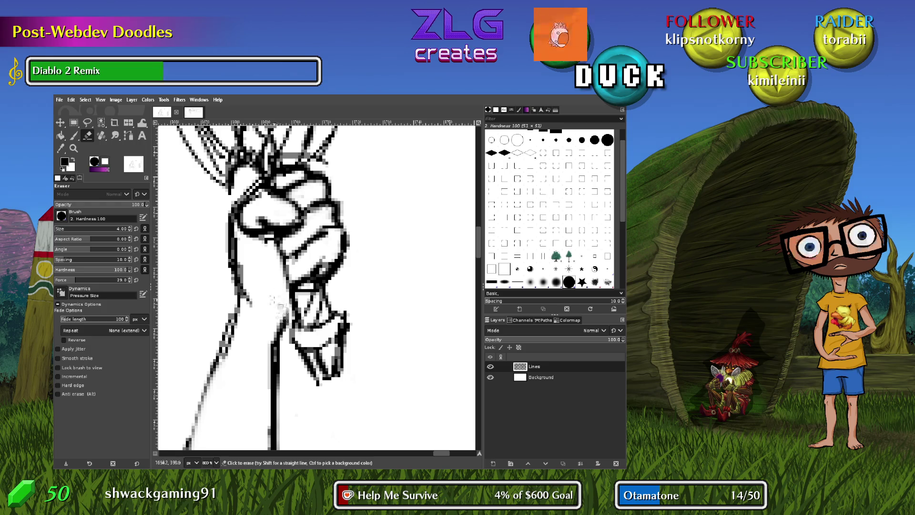
key("p")
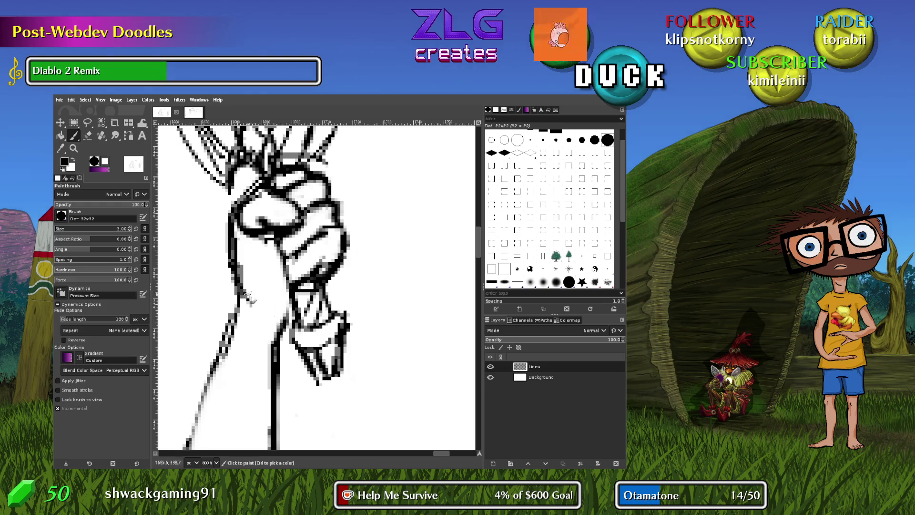
Erase the rough wrist line and redraw a line left of the fist down to the lower diagonal
key("shift+e")
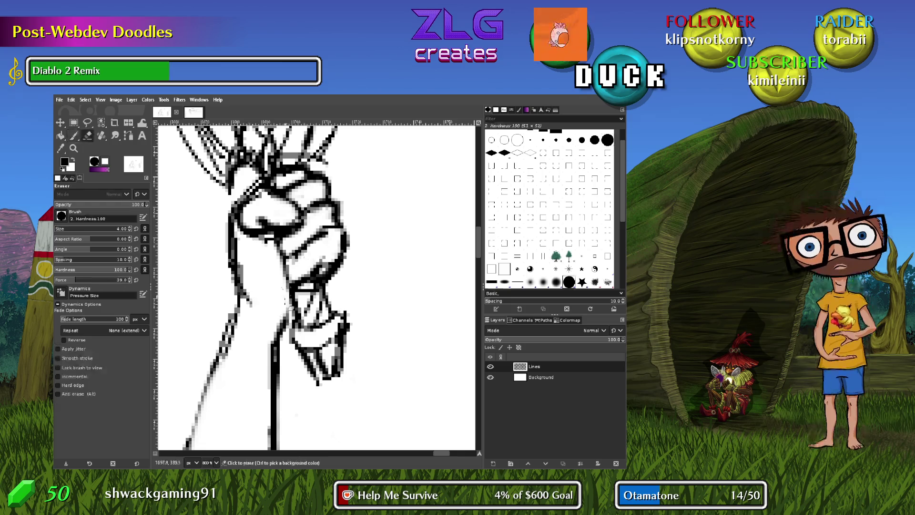
left_click_drag(240, 252, 247, 281)
mouse_move(244, 260)
left_mouse_down()
mouse_move(234, 315)
mouse_move(231, 248)
left_mouse_up()
key("p")
key("ctrl+z")
mouse_move(237, 308)
left_mouse_down()
mouse_move(232, 243)
mouse_move(239, 313)
left_mouse_up()
key("ctrl+z")
mouse_move(231, 228)
left_mouse_down()
mouse_move(238, 310)
mouse_move(228, 331)
mouse_move(236, 296)
mouse_move(224, 341)
mouse_move(235, 293)
left_mouse_up()
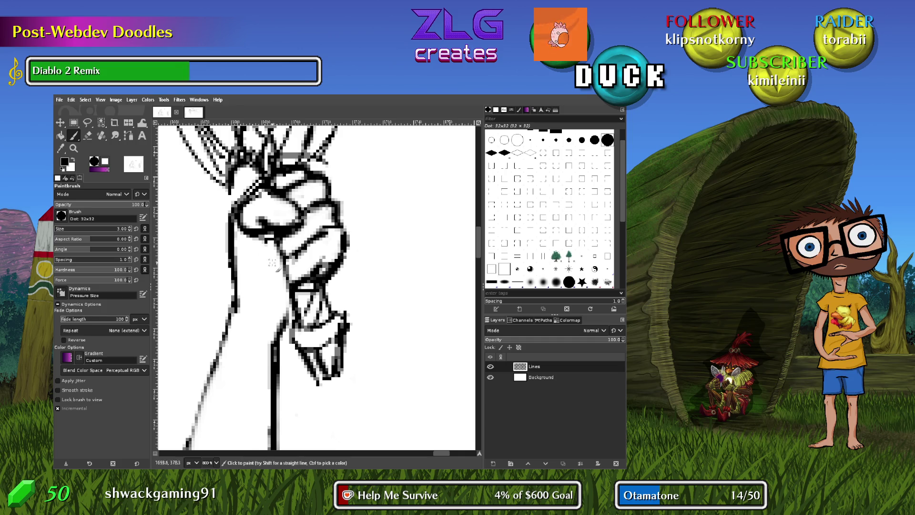
Draw a clean straight line down the fist's left edge, redoing it until straight
mouse_move(270, 243)
left_mouse_down()
mouse_move(281, 282)
mouse_move(276, 260)
mouse_move(289, 274)
left_mouse_up()
key("ctrl+z")
left_click_drag(270, 244, 281, 282)
key("ctrl+z")
left_click_drag(262, 237, 284, 288)
key("ctrl+z")
mouse_move(272, 257)
left_mouse_down()
mouse_move(285, 290)
mouse_move(279, 336)
mouse_move(285, 332)
left_mouse_up()
scroll(365, 224, "down", 3)
Zoom in on the fist and thicken its lower knuckle outline with a black stroke
scroll(419, 314, "up", 2)
scroll(403, 291, "down", 3)
scroll(352, 401, "down", 1)
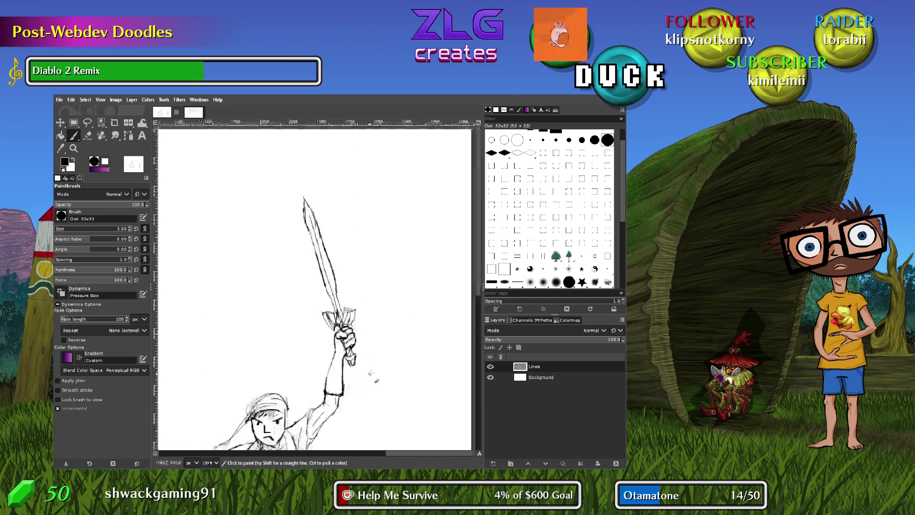
scroll(333, 344, "up", 2)
scroll(333, 343, "up", 5)
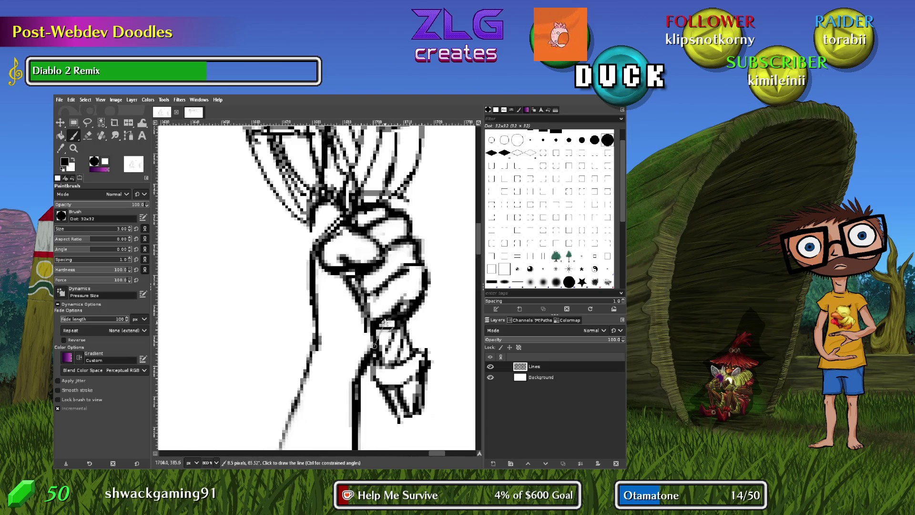
mouse_move(342, 279)
left_mouse_down()
mouse_move(348, 307)
mouse_move(368, 314)
mouse_move(410, 286)
mouse_move(412, 257)
mouse_move(305, 294)
left_mouse_up()
Ink a bold upper edge on the sword guard and thicken its left edge
scroll(369, 288, "down", 4)
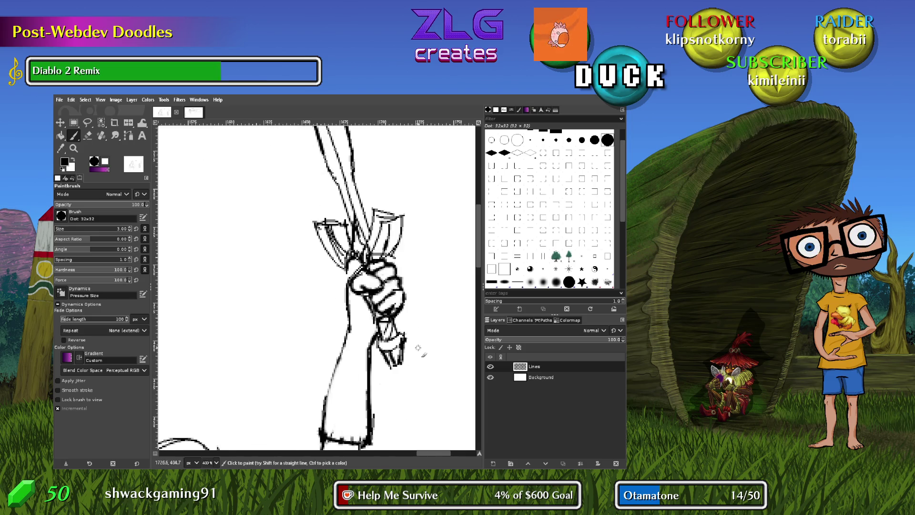
mouse_move(416, 347)
left_mouse_down()
mouse_move(406, 319)
mouse_move(367, 331)
mouse_move(379, 408)
left_mouse_up()
scroll(293, 354, "up", 3)
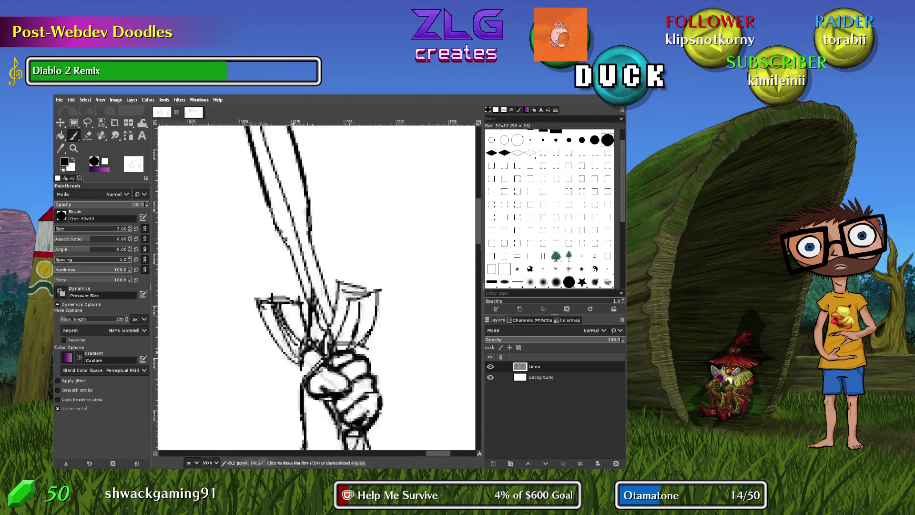
scroll(365, 304, "right", 2)
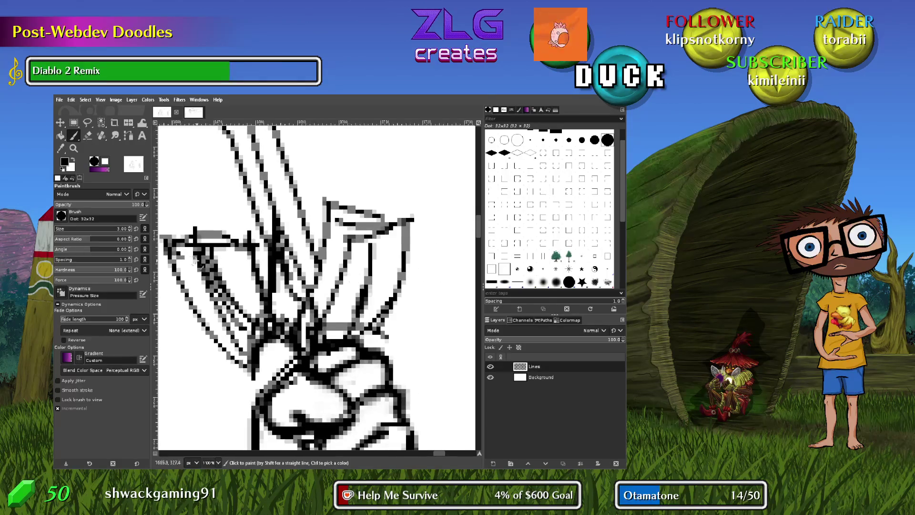
left_click_drag(167, 243, 426, 209)
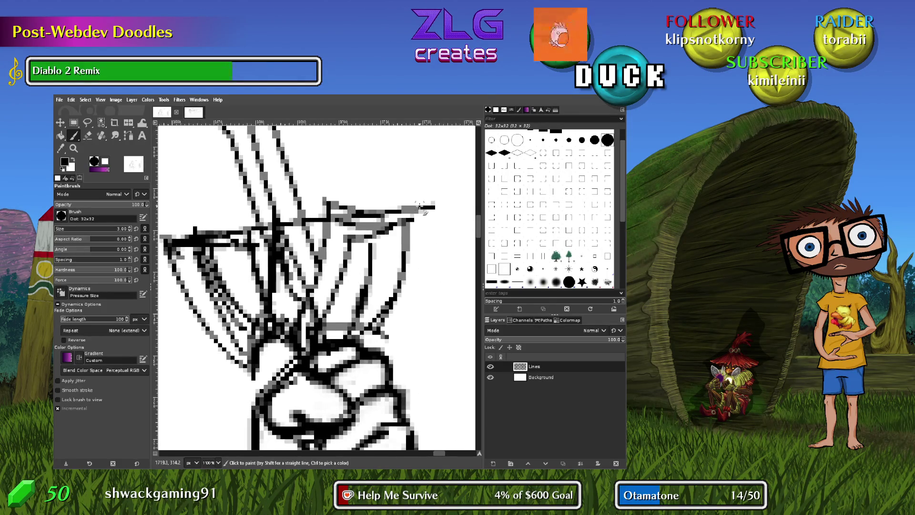
key("ctrl+z")
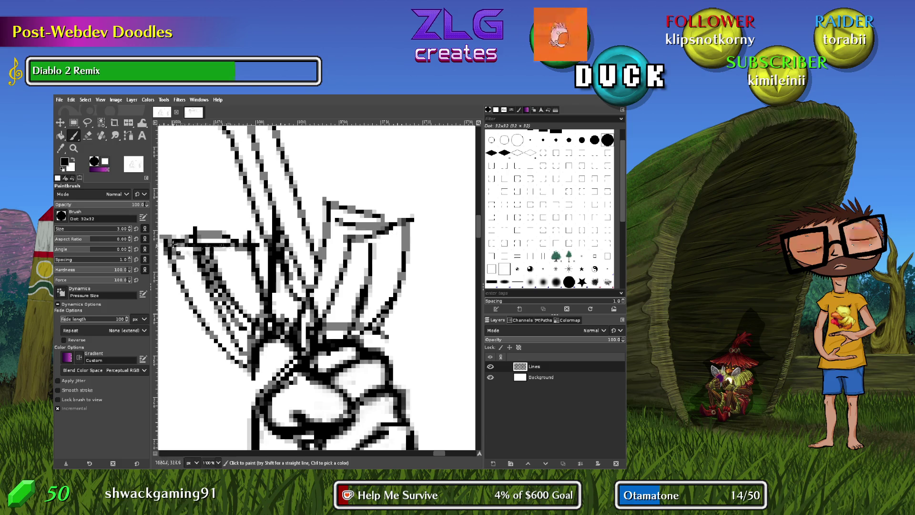
mouse_move(324, 233)
left_mouse_down()
mouse_move(369, 225)
mouse_move(342, 244)
mouse_move(374, 225)
mouse_move(334, 243)
mouse_move(401, 221)
left_mouse_up()
mouse_move(223, 241)
left_mouse_down()
mouse_move(164, 248)
mouse_move(238, 242)
mouse_move(229, 239)
left_mouse_up()
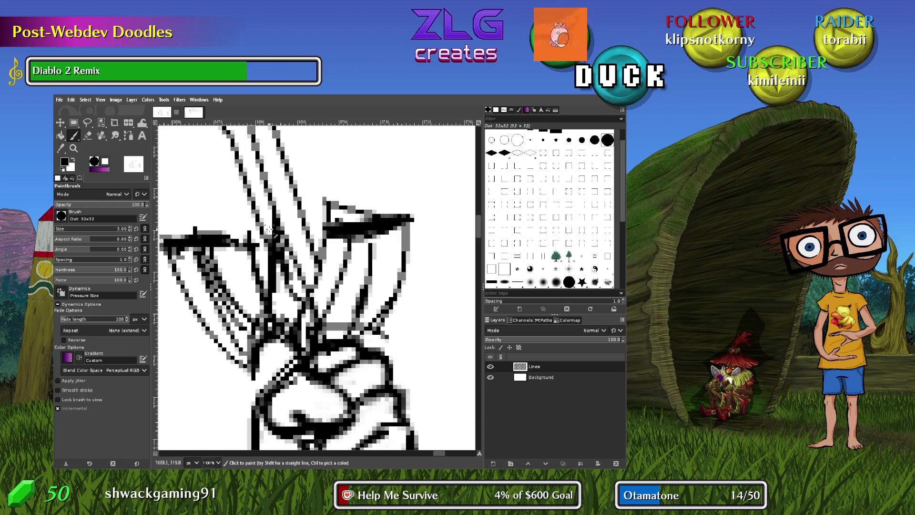
Erase the specks above the upper and lower guard strokes
key("shift+e")
mouse_move(338, 218)
left_mouse_down()
mouse_move(349, 228)
mouse_move(381, 210)
left_mouse_up()
mouse_move(319, 217)
left_mouse_down()
mouse_move(306, 217)
mouse_move(327, 196)
mouse_move(446, 209)
mouse_move(291, 228)
left_mouse_up()
left_click_drag(181, 226, 251, 229)
key("p")
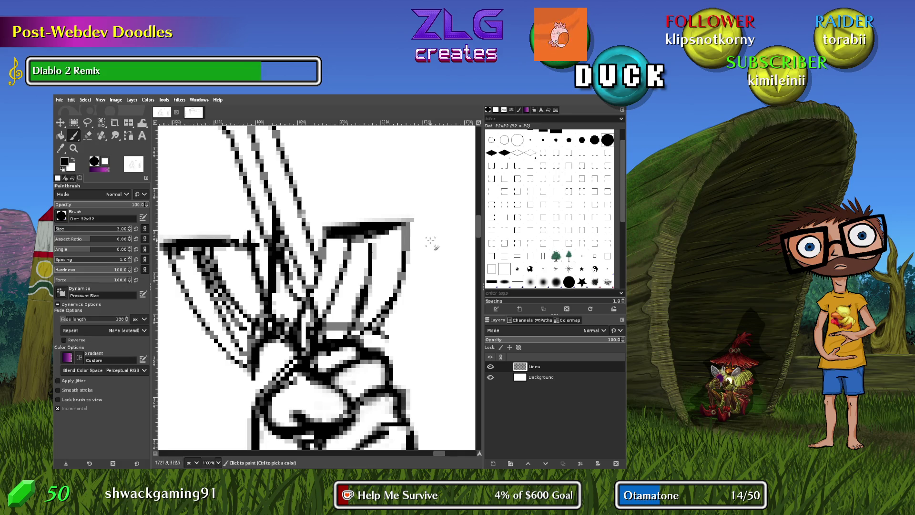
Draw a straight right edge on the sword guard
left_click_drag(405, 228, 398, 286)
key("ctrl+z")
mouse_move(407, 222)
left_mouse_down()
mouse_move(410, 258)
mouse_move(379, 327)
mouse_move(381, 318)
left_mouse_up()
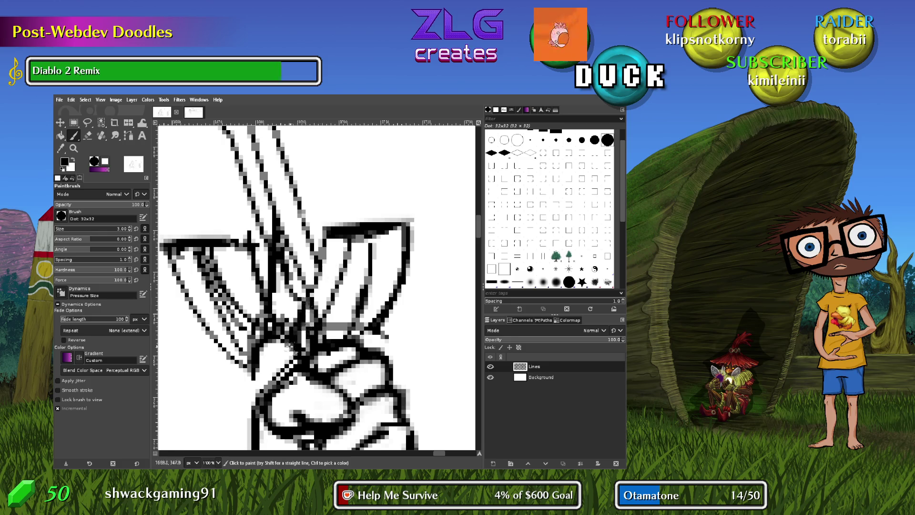
Add dark strokes on the hilt below the guard and erase the excess pixels
left_click_drag(303, 313, 329, 352)
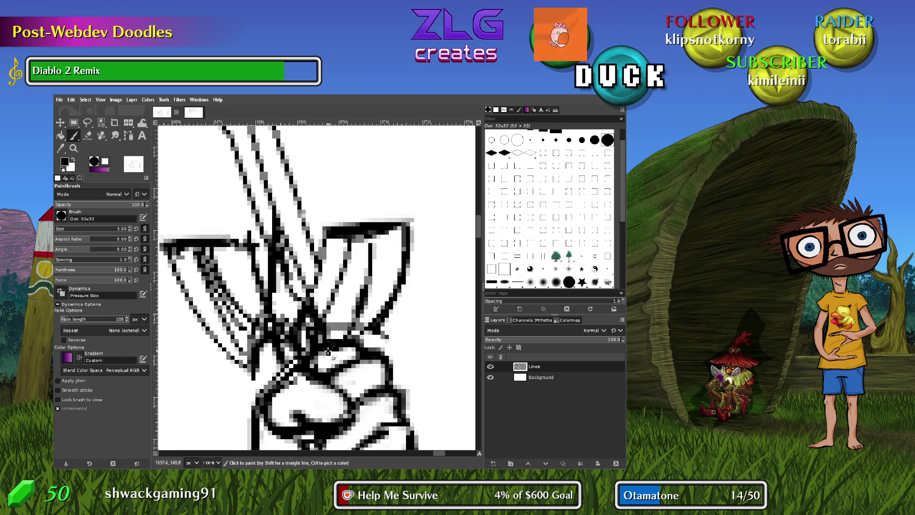
mouse_move(271, 336)
left_mouse_down()
mouse_move(279, 365)
mouse_move(315, 351)
left_mouse_up()
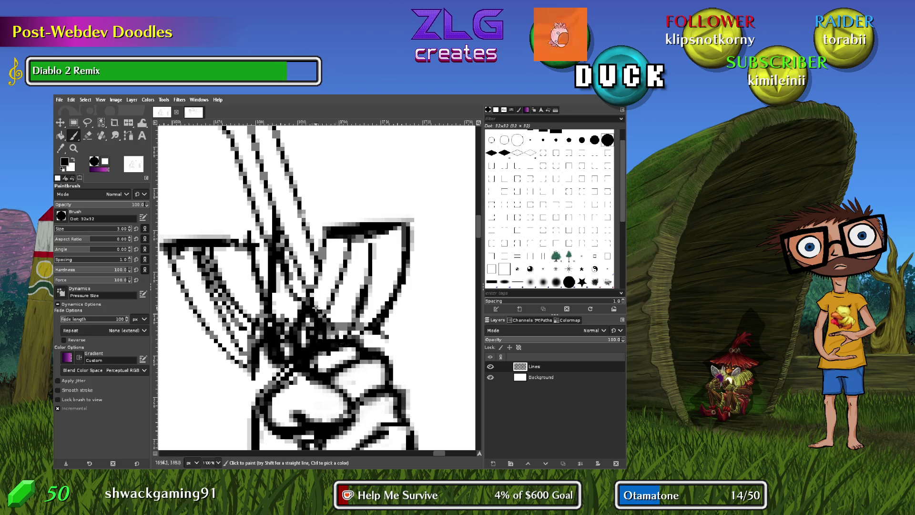
left_click_drag(308, 304, 341, 337)
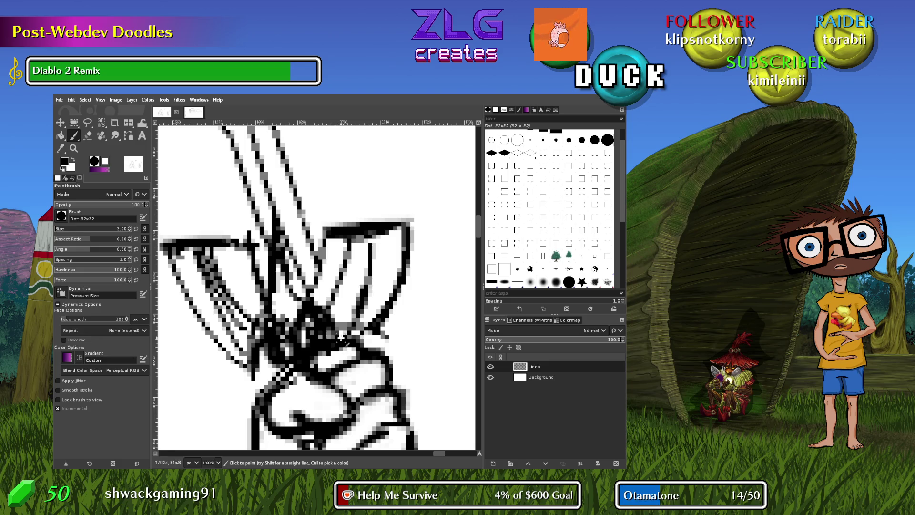
key("shift+e")
mouse_move(286, 356)
left_mouse_down()
mouse_move(275, 340)
mouse_move(302, 348)
mouse_move(318, 322)
mouse_move(311, 312)
mouse_move(305, 327)
mouse_move(288, 326)
mouse_move(322, 326)
mouse_move(274, 350)
mouse_move(269, 332)
mouse_move(283, 307)
left_mouse_up()
key("p")
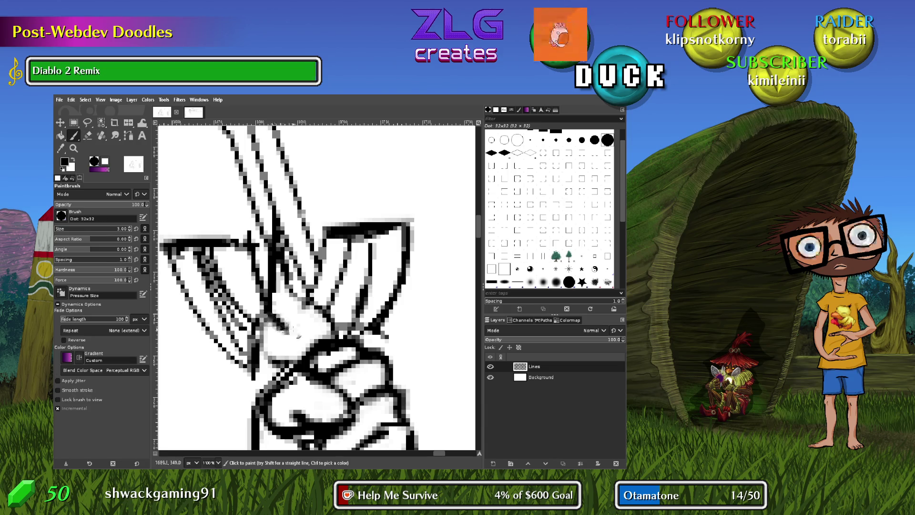
Paint a stroke on the hilt above the fist and lighten the dark line inside the blade
left_click_drag(287, 329, 300, 298)
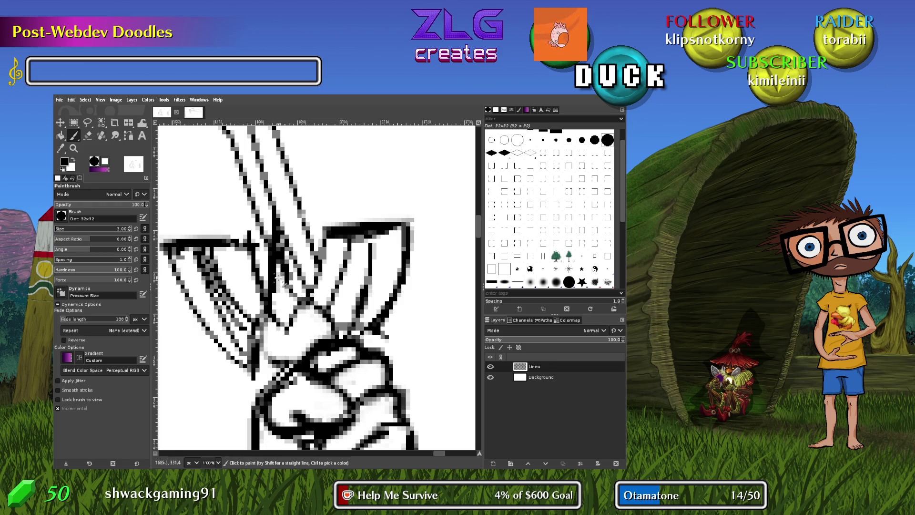
key("shift+e")
left_click_drag(283, 305, 284, 195)
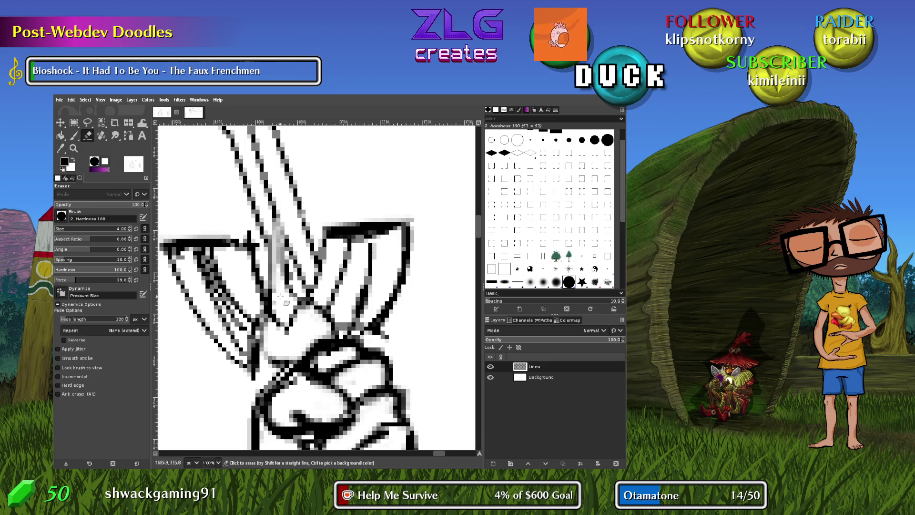
left_click_drag(277, 281, 277, 201)
mouse_move(280, 304)
left_mouse_down()
mouse_move(282, 204)
mouse_move(280, 248)
mouse_move(274, 198)
left_mouse_up()
key("p")
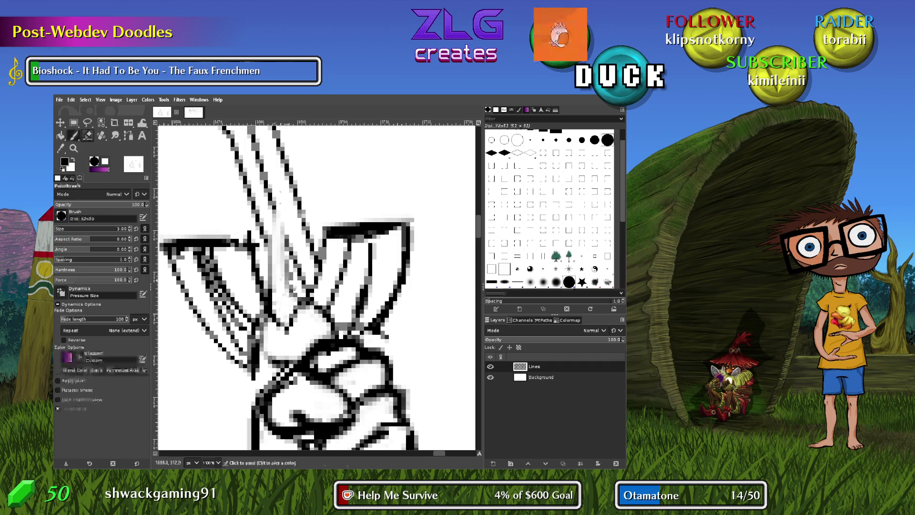
Draw a line down the blade to the hilt, discarding the extra dab and line
left_click(300, 301)
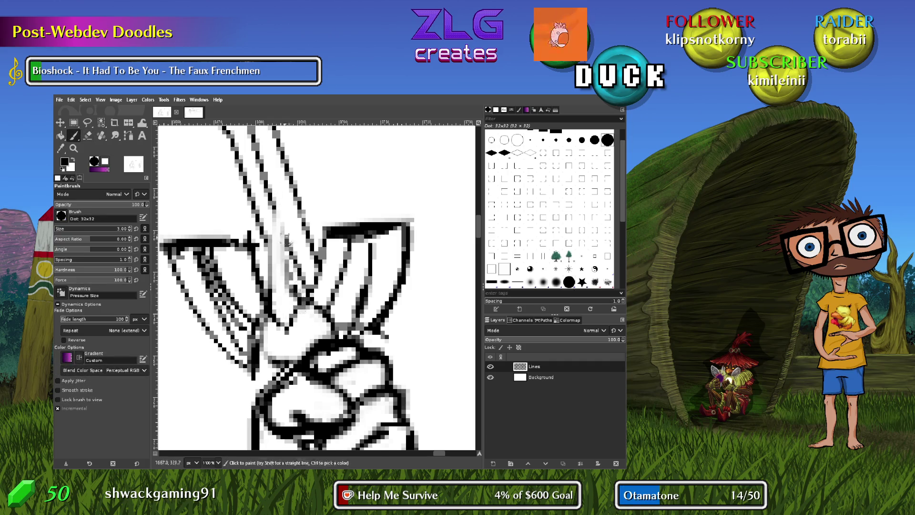
key("ctrl+z")
left_click_drag(280, 241, 297, 309)
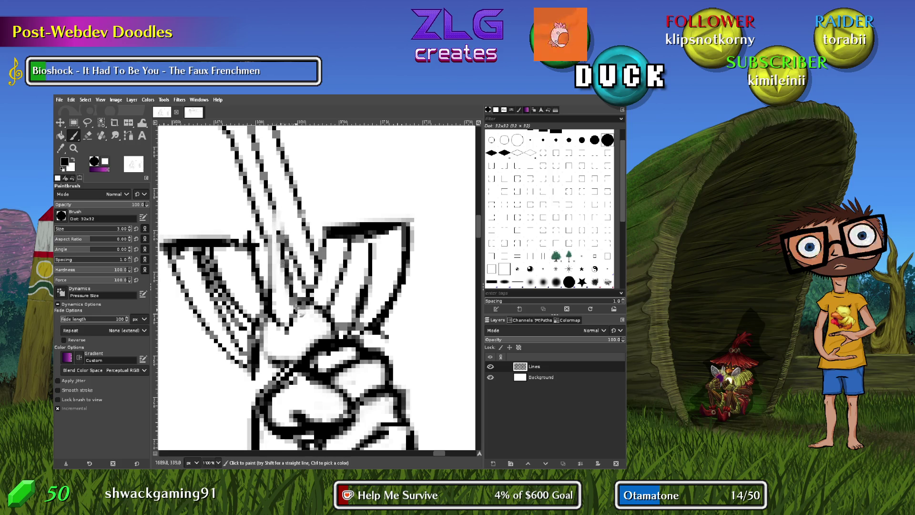
mouse_move(275, 234)
left_mouse_down()
mouse_move(272, 299)
mouse_move(280, 292)
mouse_move(286, 326)
mouse_move(276, 239)
left_mouse_up()
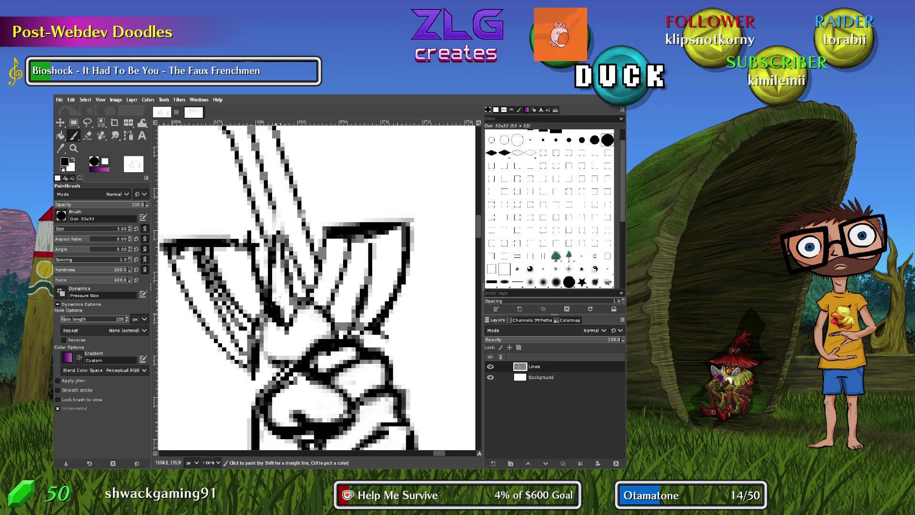
key("ctrl+z")
Paint a hatch stroke between the blade lines, then zoom out to see the whole hilt
scroll(324, 285, "left", 5)
scroll(325, 285, "up", 1)
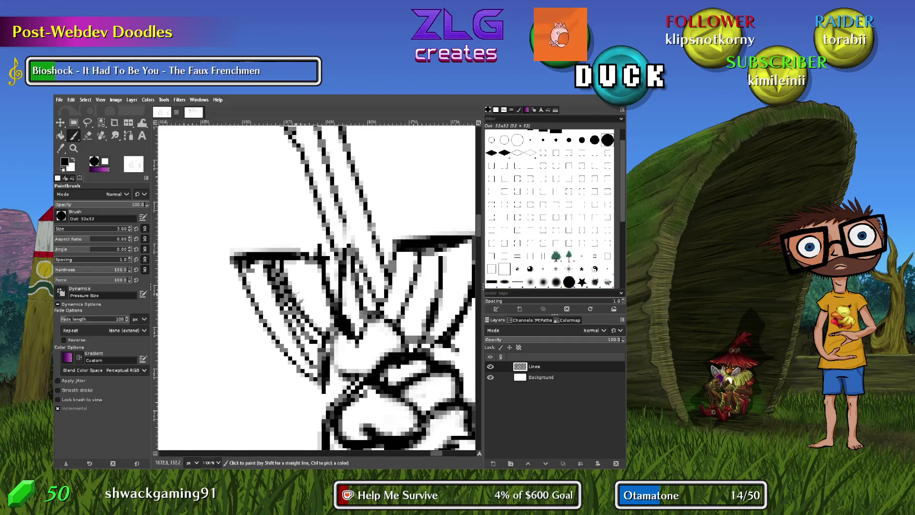
left_click_drag(293, 267, 317, 346)
key("ctrl+z")
left_click_drag(291, 257, 325, 310)
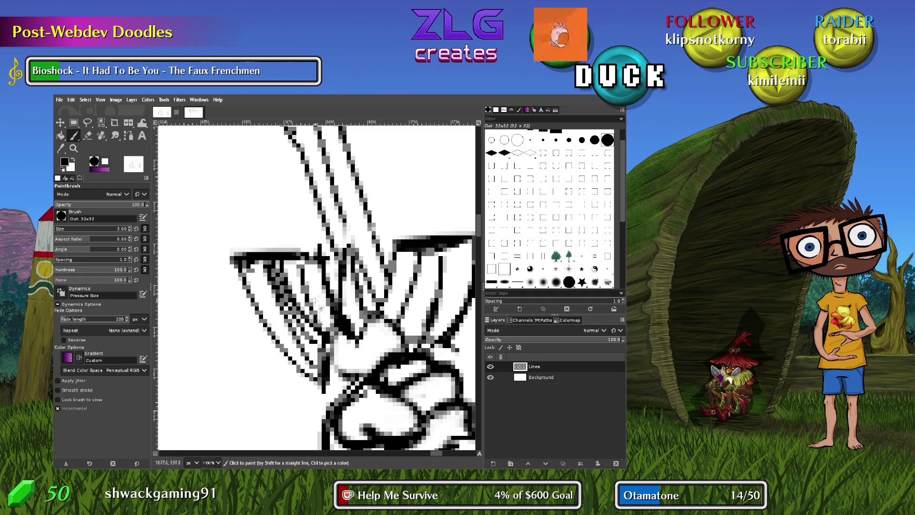
key("minus")
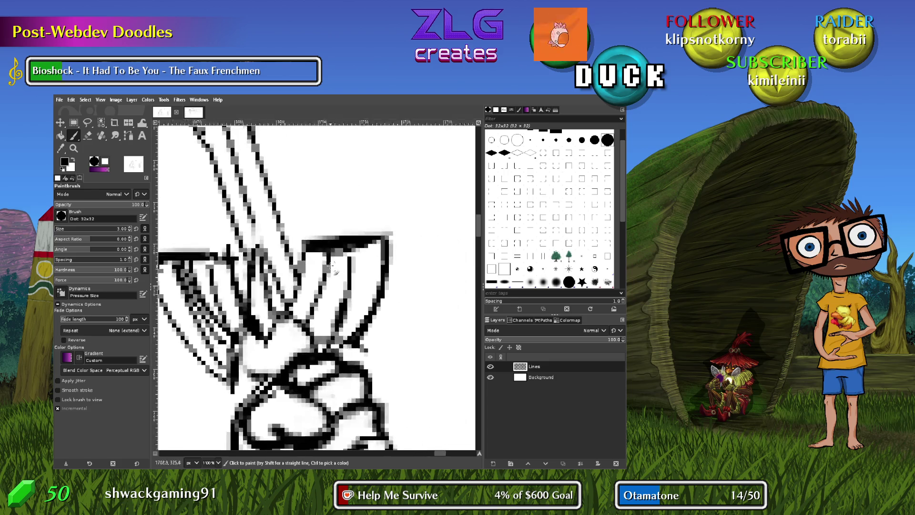
key("minus")
key("minus")
key("minus")
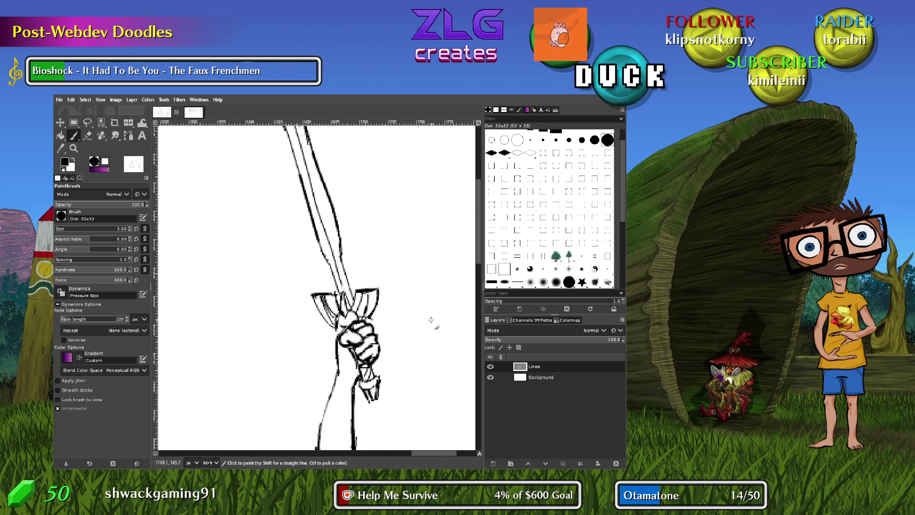
Zoom in on the hilt, erase stray marks in the crossguard hatching and add a touch-up line
key("plus")
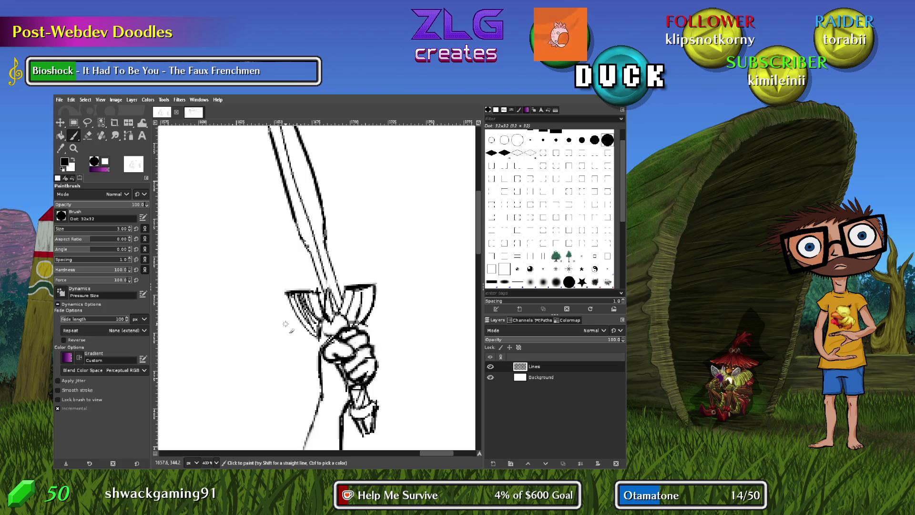
key("shift+e")
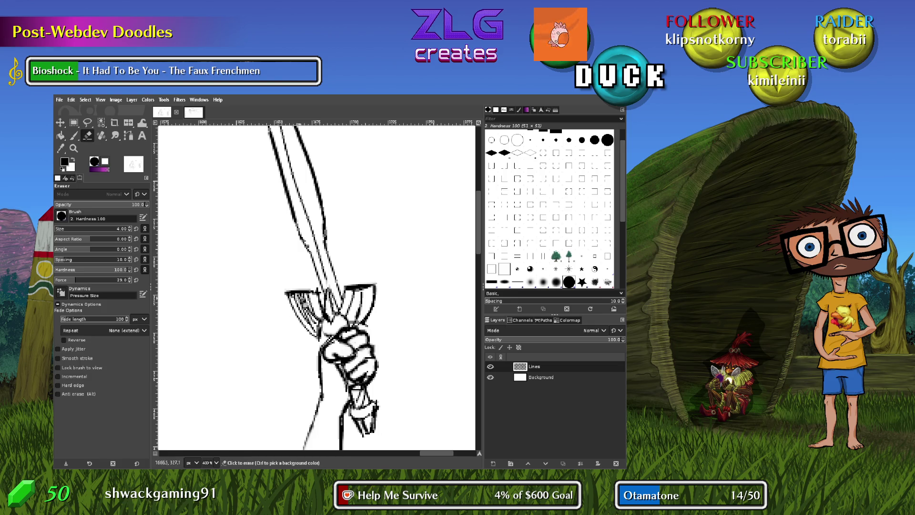
left_click_drag(313, 322, 319, 330)
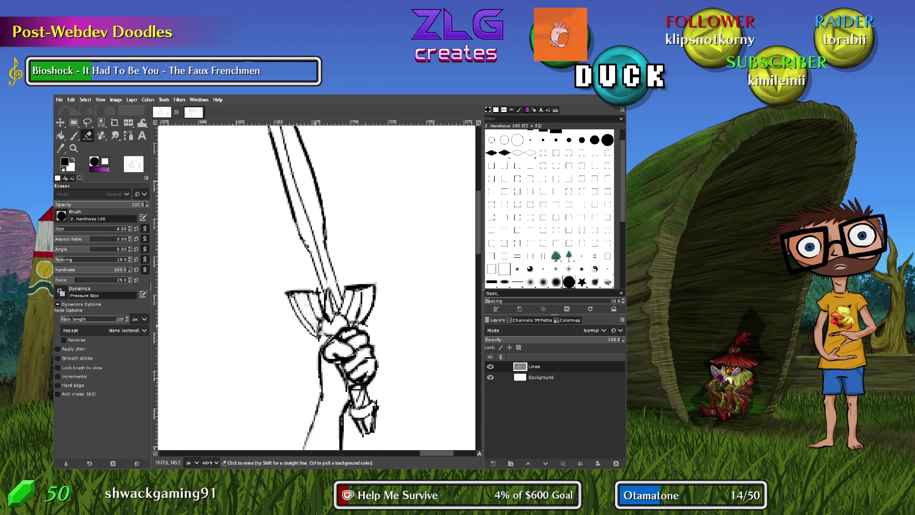
key("p")
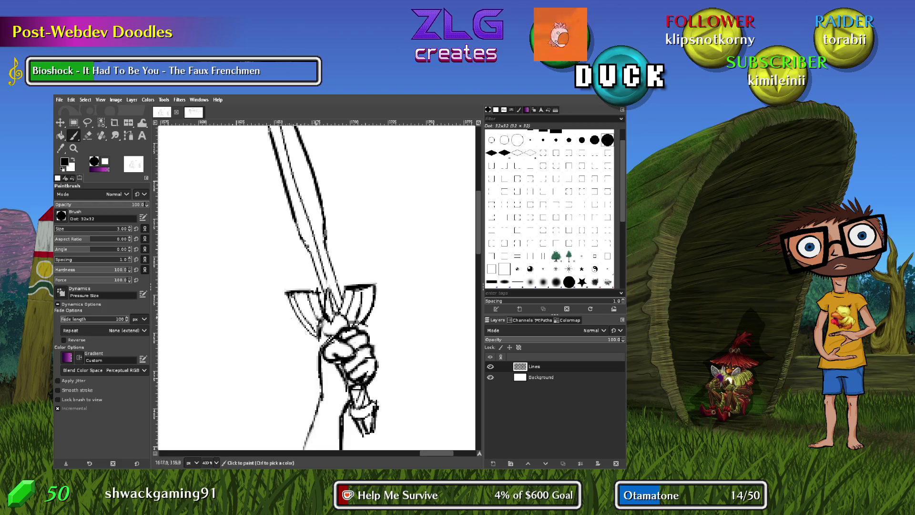
mouse_move(321, 325)
left_mouse_down()
mouse_move(329, 322)
mouse_move(321, 324)
left_mouse_up()
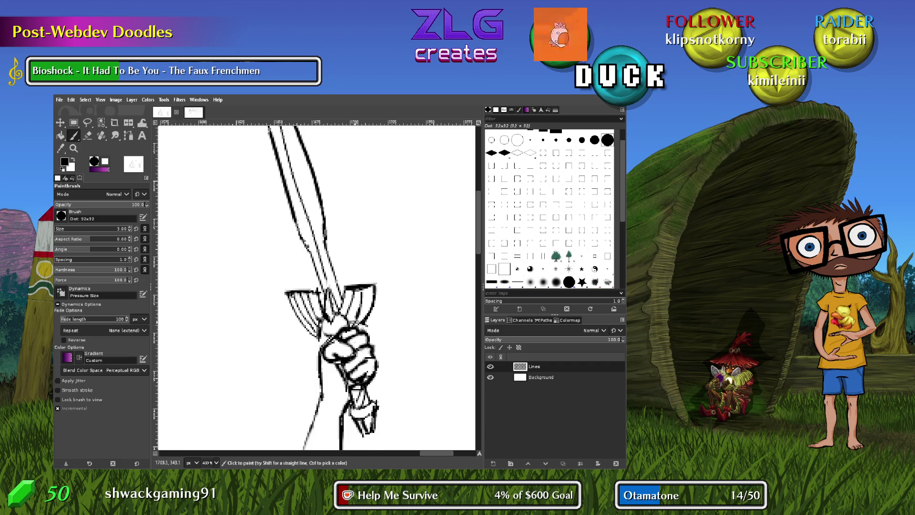
Lighten and redraw the short lines beside the fist, add a line on the guard's rim
key("shift+e")
left_click_drag(351, 317, 367, 326)
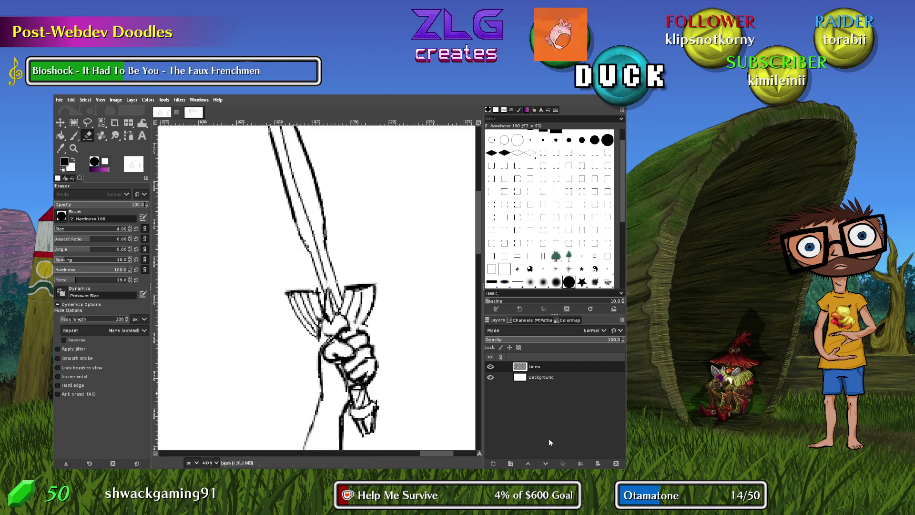
key("p")
left_click_drag(351, 319, 359, 329)
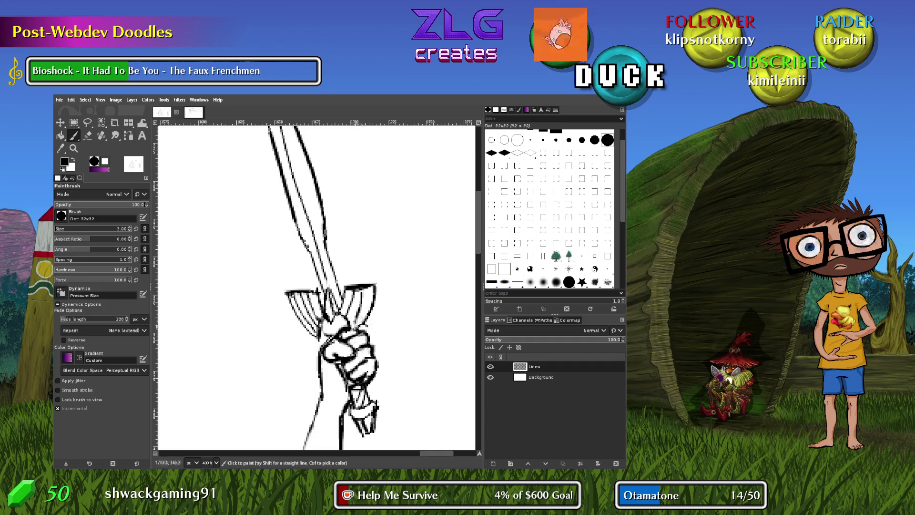
left_click_drag(363, 288, 361, 308)
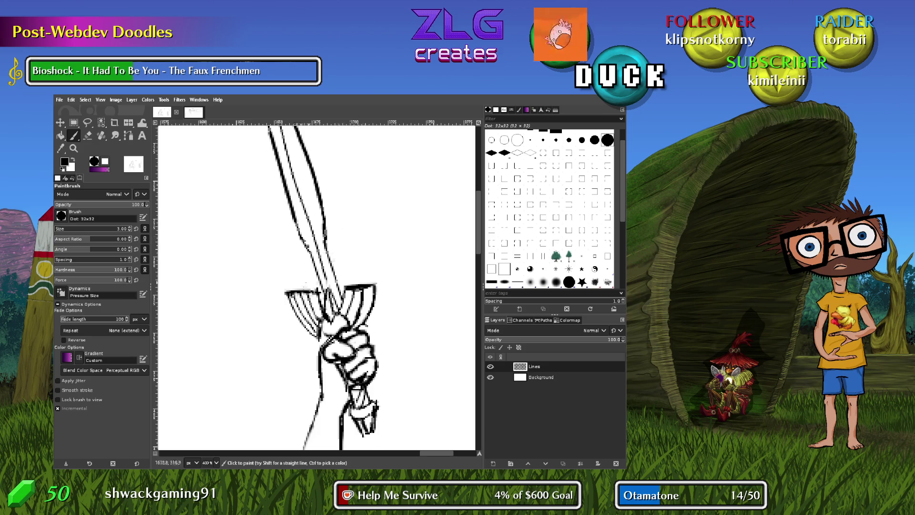
mouse_move(368, 188)
left_mouse_down()
mouse_move(407, 400)
mouse_move(370, 328)
mouse_move(385, 308)
mouse_move(384, 348)
mouse_move(408, 388)
mouse_move(386, 360)
left_mouse_up()
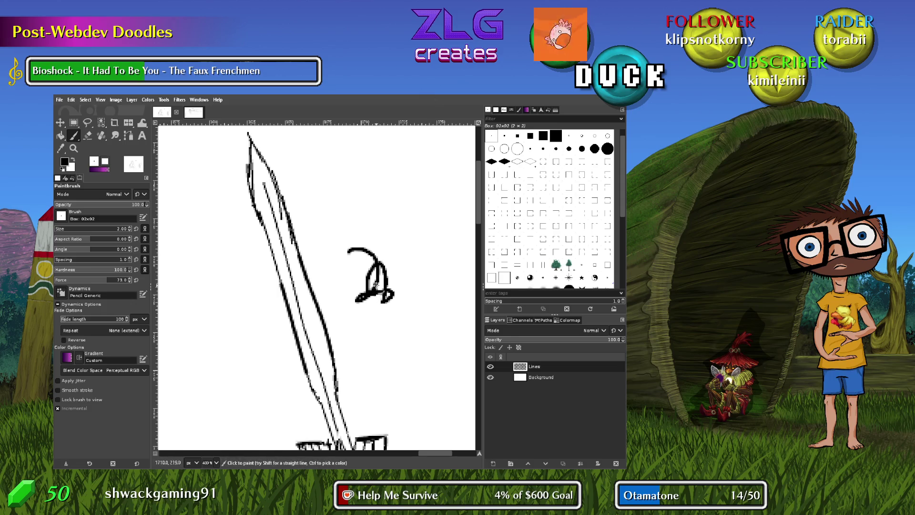
Reduce the brush to 1 pixel and sketch a small looping doodle right of the blade
key("bracketleft")
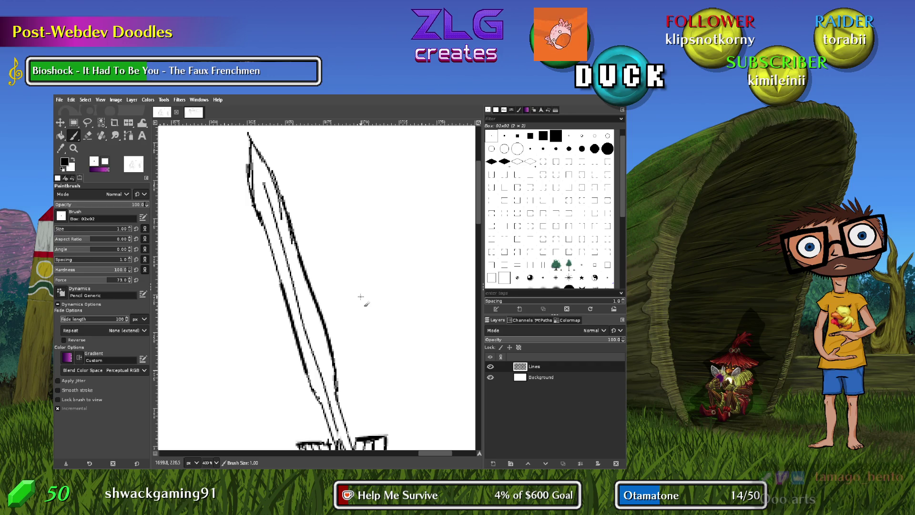
left_click_drag(382, 270, 367, 224)
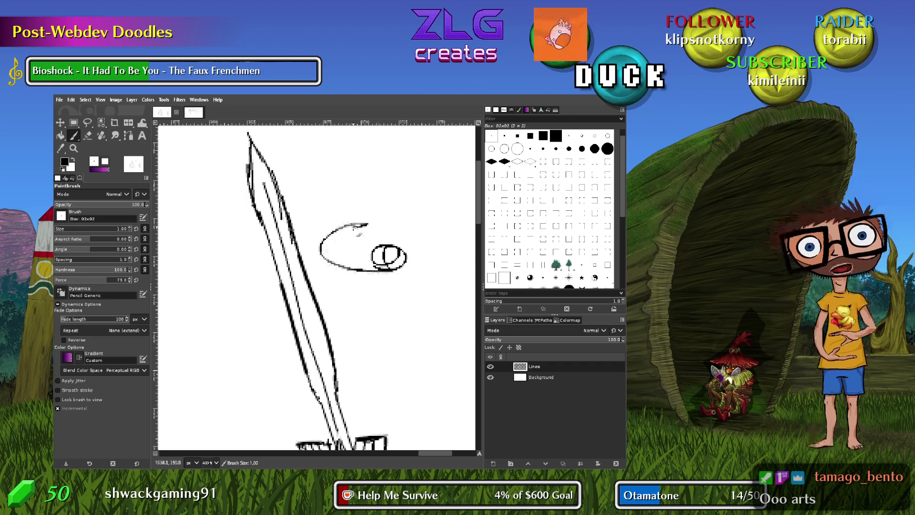
scroll(164, 286, "down", 4)
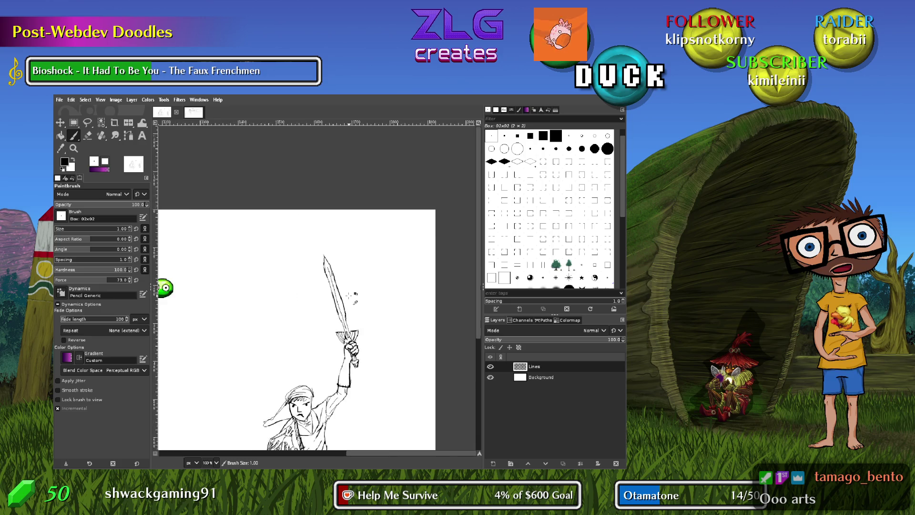
Zoom out and pan across the duck sketch, then move back toward the sword figure
scroll(255, 292, "up", 2)
scroll(423, 239, "up", 1)
scroll(389, 304, "up", 1)
scroll(392, 305, "down", 1)
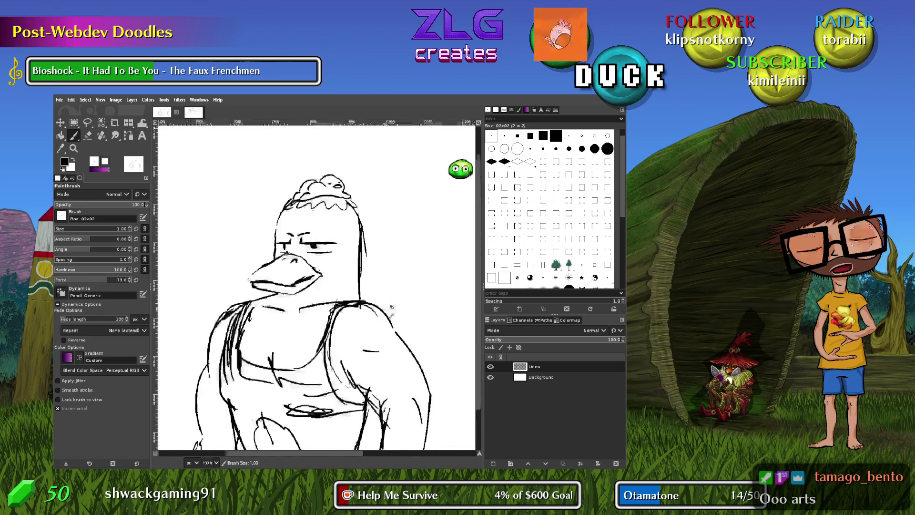
scroll(422, 308, "down", 1)
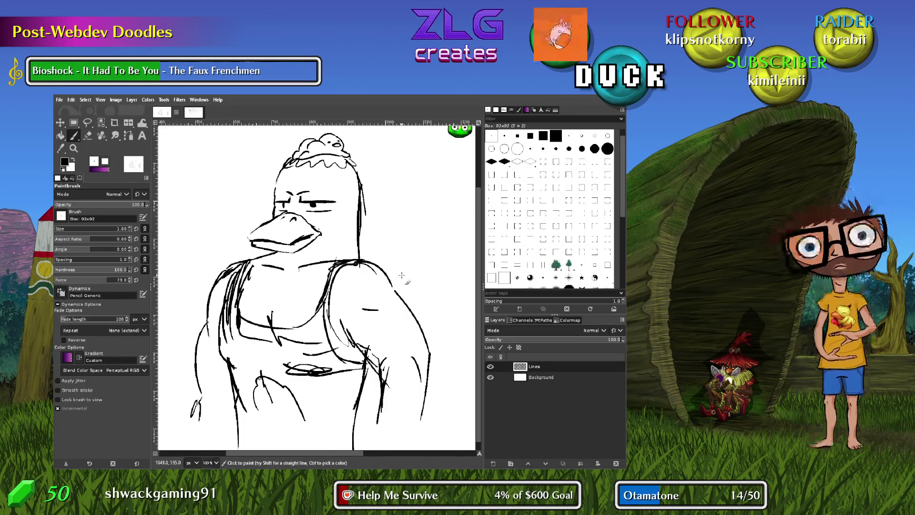
scroll(394, 215, "up", 2)
scroll(376, 231, "up", 3)
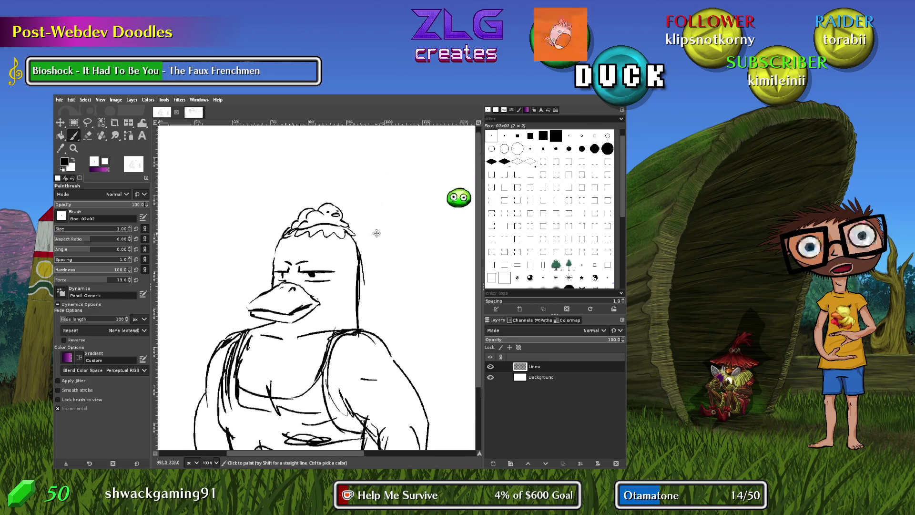
scroll(384, 272, "down", 1)
left_click_drag(363, 288, 427, 252)
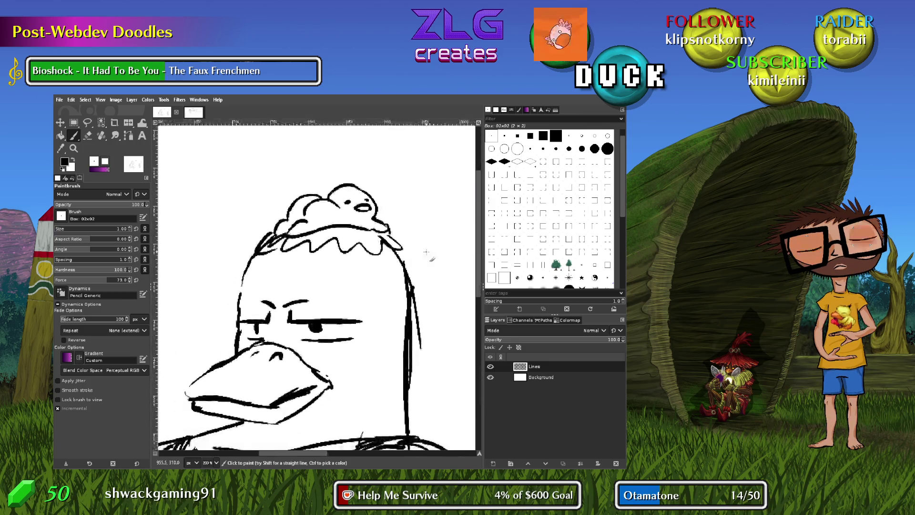
scroll(414, 396, "down", 3)
mouse_move(420, 379)
left_mouse_down()
mouse_move(277, 341)
mouse_move(388, 323)
mouse_move(360, 315)
left_mouse_up()
scroll(310, 298, "up", 4)
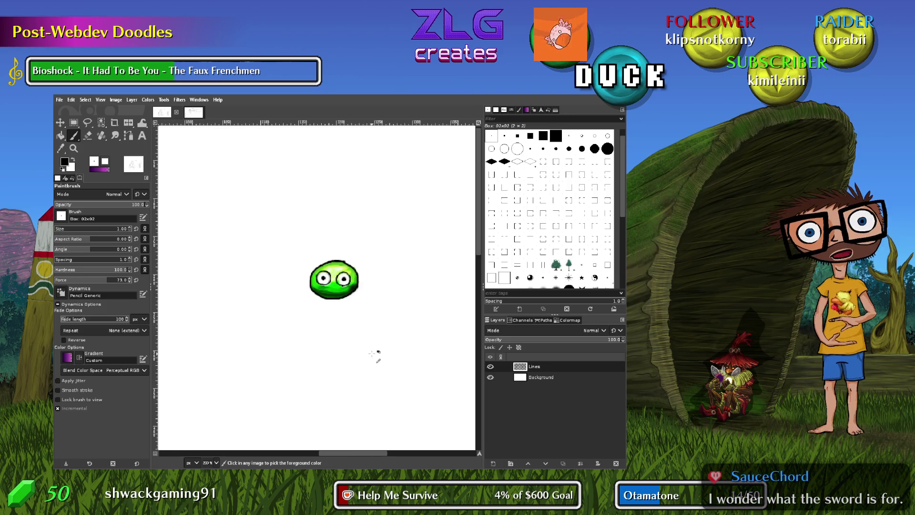
Zoom out to 100% and center the whole sword-raising hero sketch in the view
scroll(415, 393, "down", 1)
left_click_drag(415, 393, 242, 291)
scroll(362, 349, "down", 2)
mouse_move(476, 429)
left_mouse_down()
mouse_move(384, 382)
mouse_move(344, 328)
left_mouse_up()
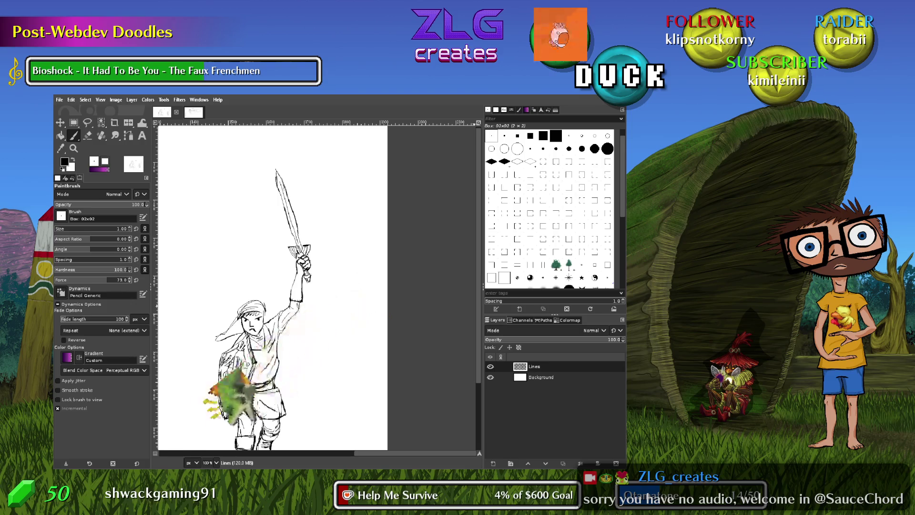
Pan across the hero's legs and sword, then zoom to 300% on the face and raised arm
mouse_move(296, 364)
left_mouse_down()
mouse_move(305, 344)
mouse_move(299, 327)
mouse_move(316, 328)
mouse_move(183, 271)
left_mouse_up()
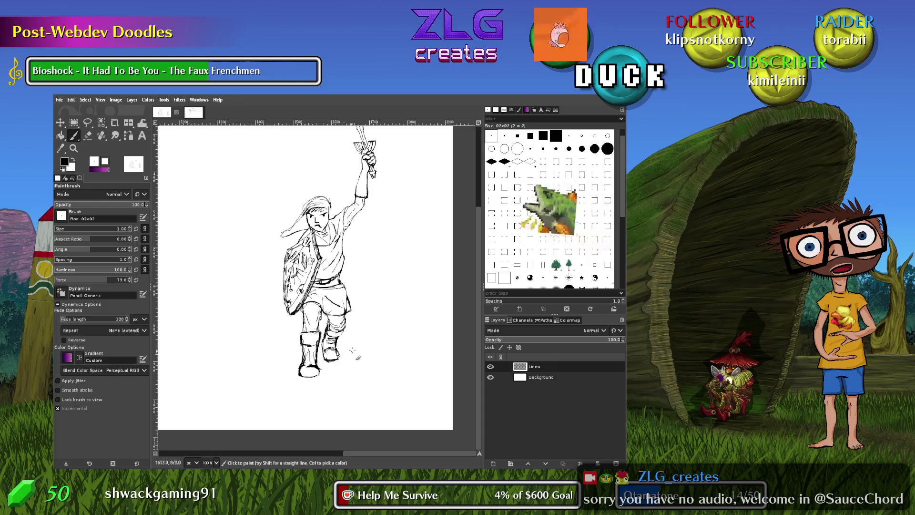
scroll(353, 351, "up", 3)
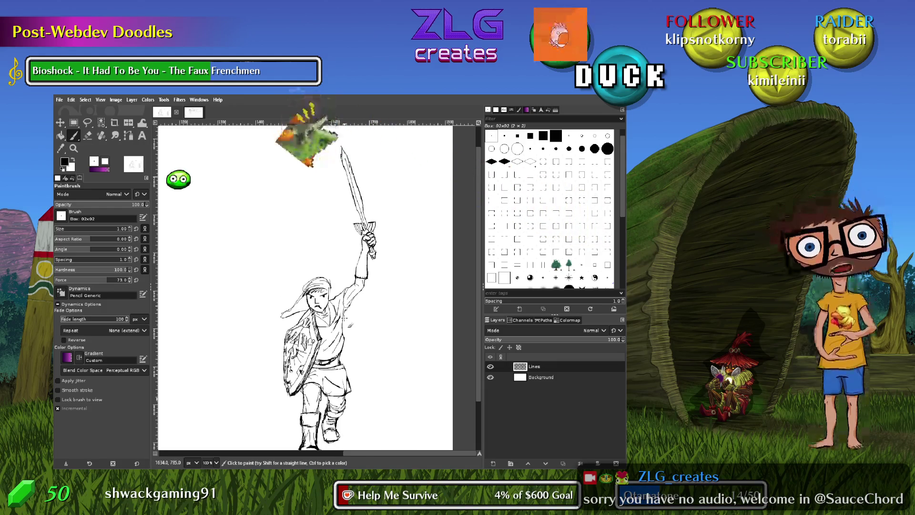
left_click_drag(373, 375, 372, 367)
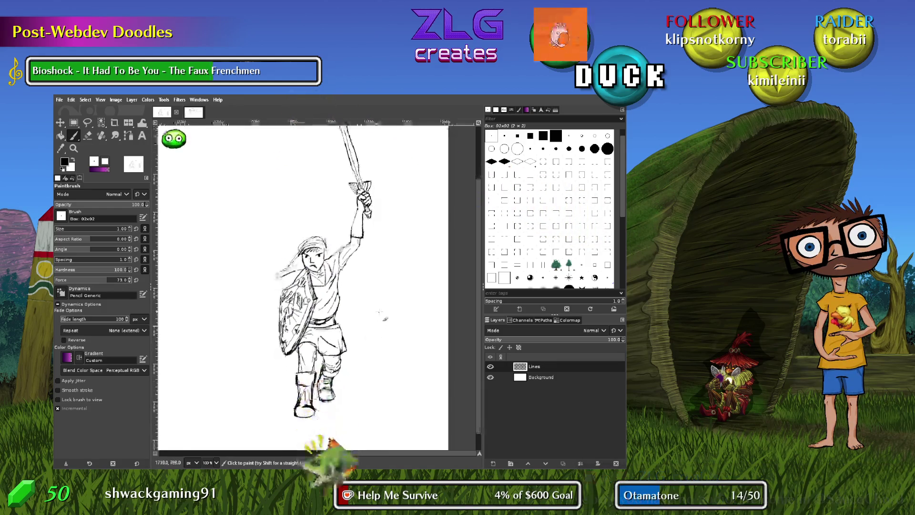
scroll(361, 283, "up", 1)
scroll(359, 282, "up", 2)
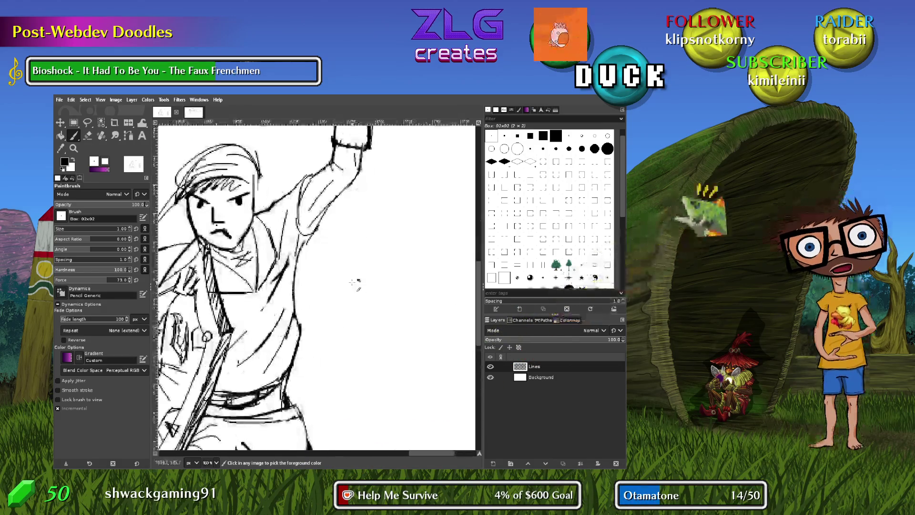
Erase the hero's frowning mouth and stray wrist outline lines, leaving only the nose under the brows
scroll(358, 305, "up", 5)
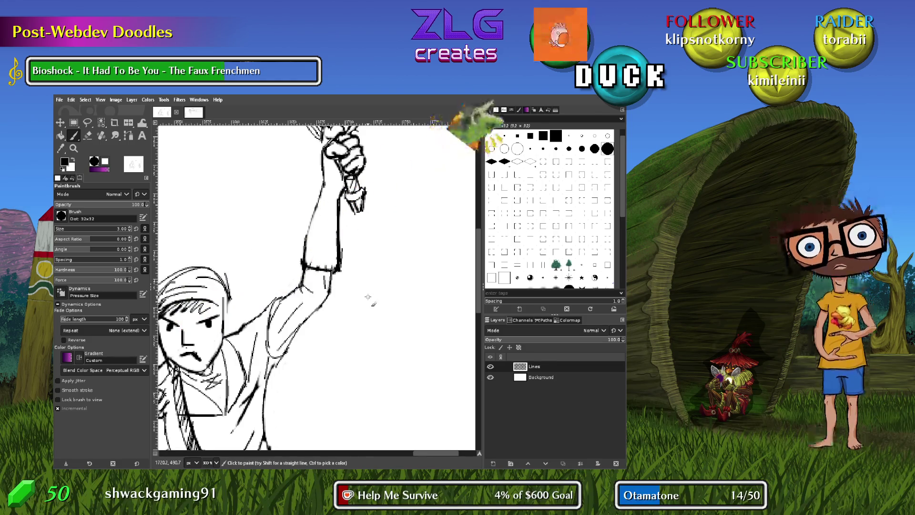
key("shift+e")
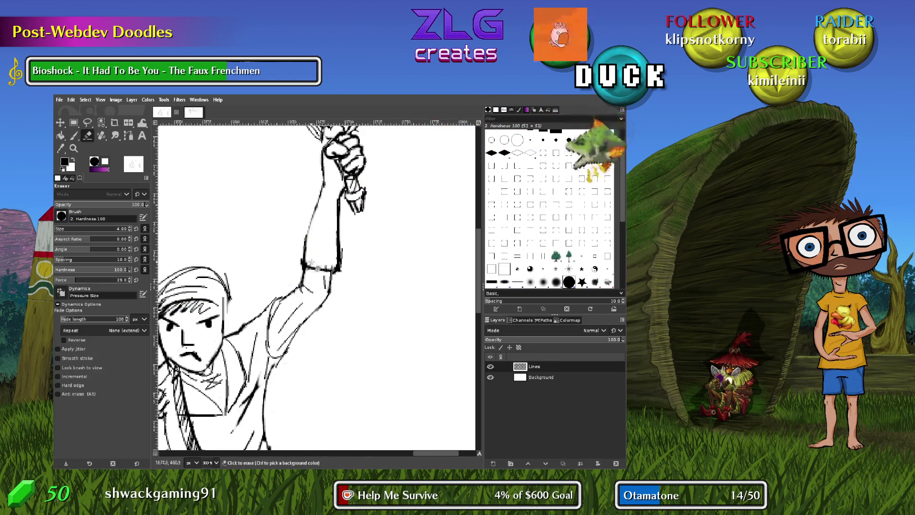
left_click_drag(326, 273, 335, 270)
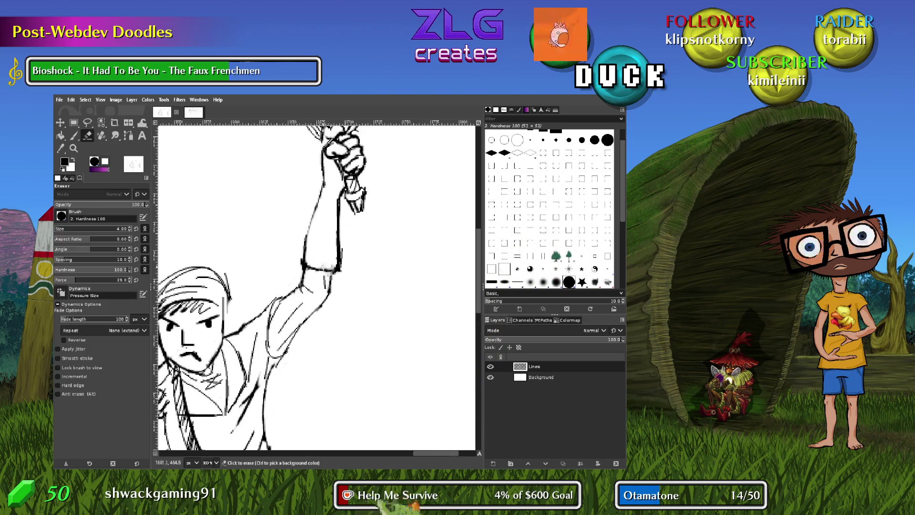
left_click_drag(343, 259, 346, 271)
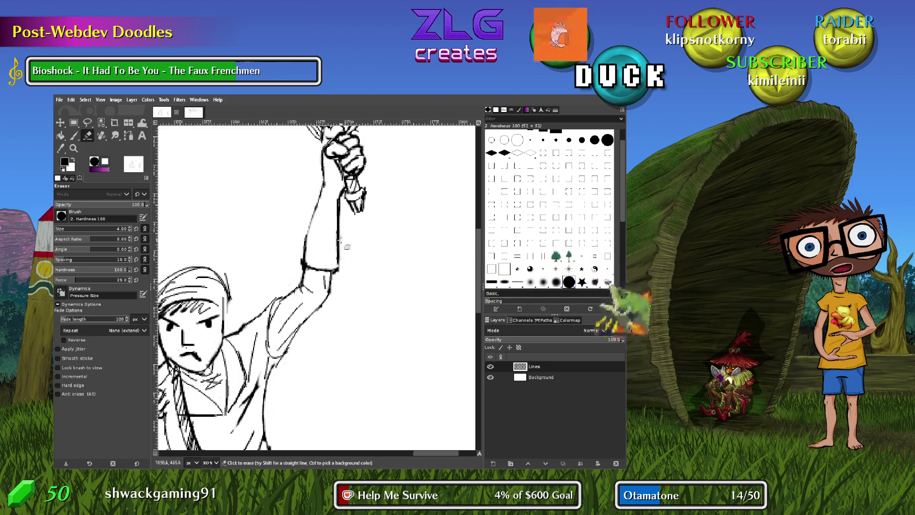
left_click_drag(435, 453, 415, 453)
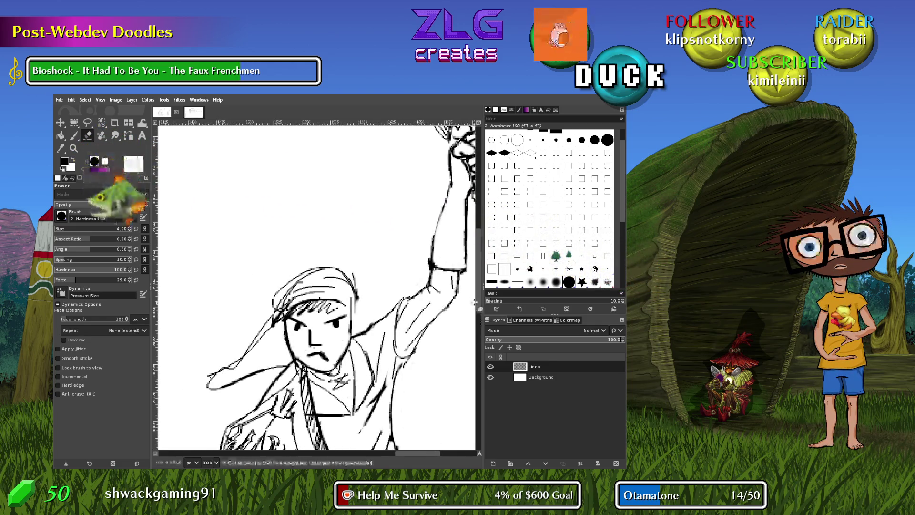
scroll(356, 313, "down", 3)
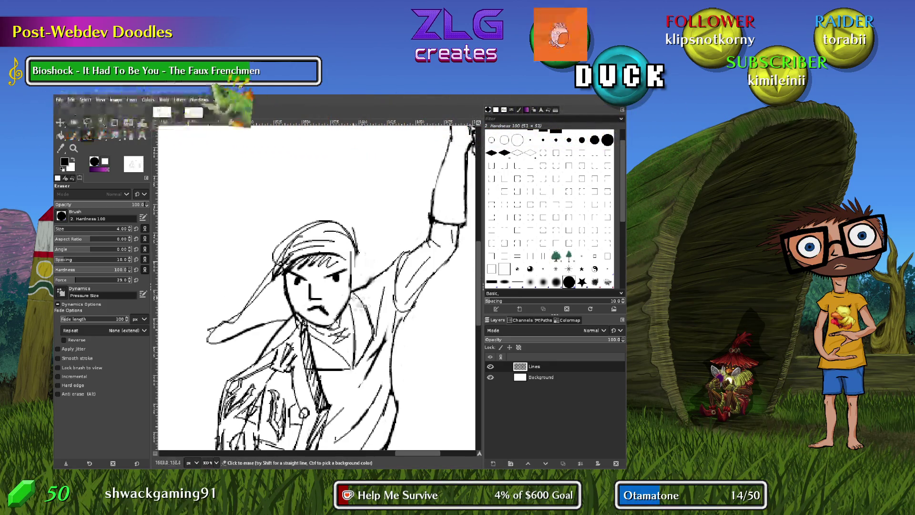
mouse_move(478, 258)
left_mouse_down()
mouse_move(483, 329)
mouse_move(476, 259)
left_mouse_up()
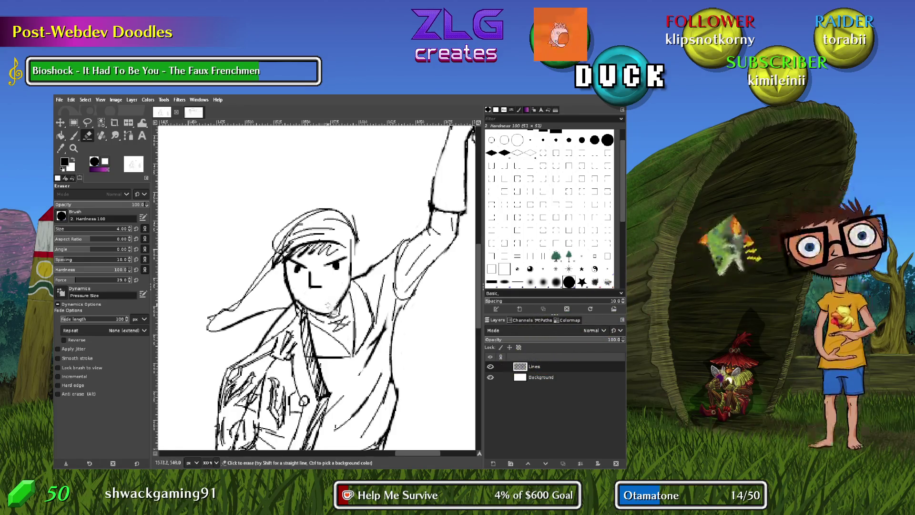
key("p")
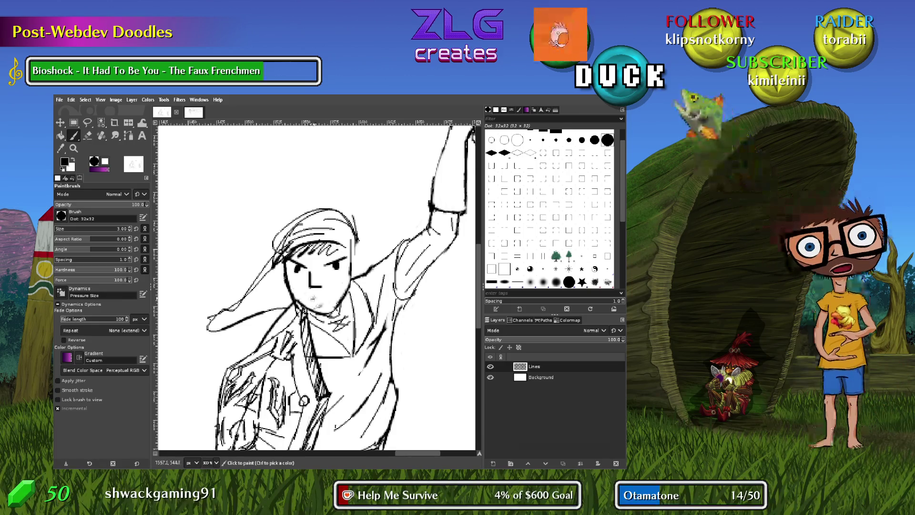
Draw a small flat mouth under the nose, undoing a stray stroke above the head
left_click_drag(313, 296, 316, 295)
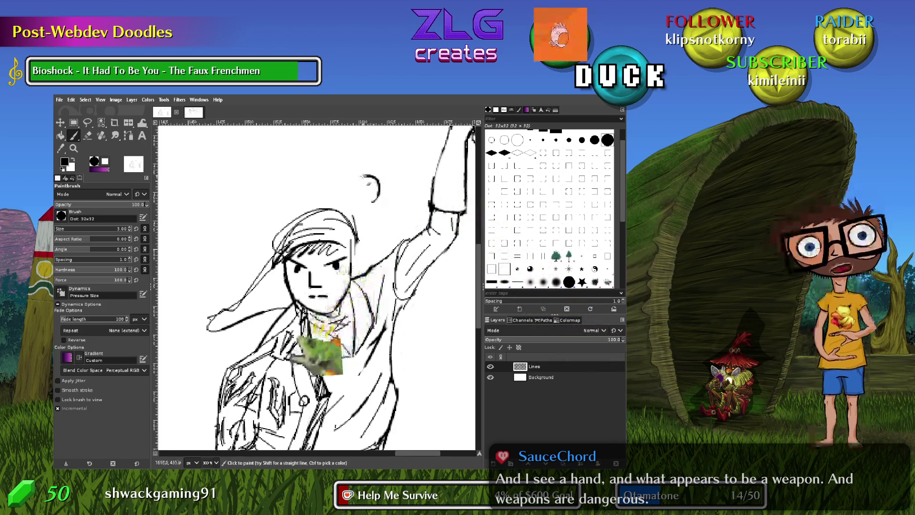
left_click_drag(374, 200, 317, 161)
key("ctrl+z")
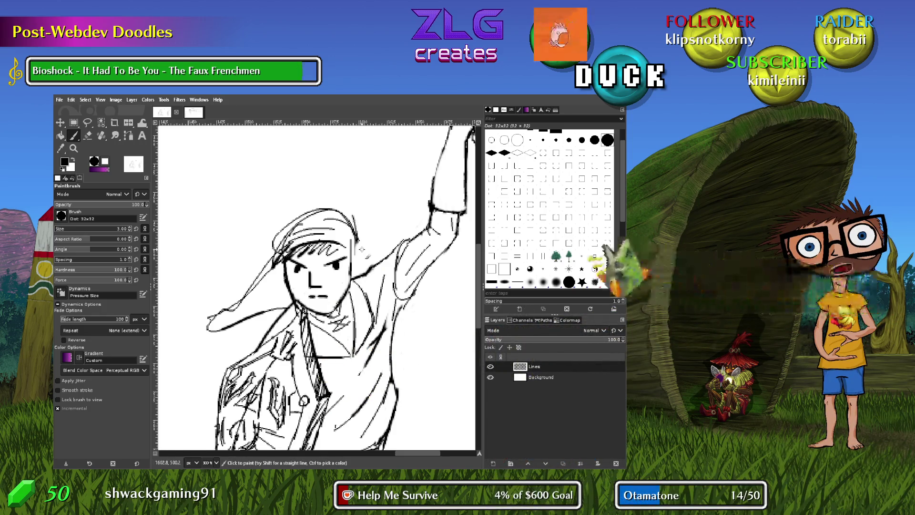
Erase the cap's long trailing tail down to a shorter stroke
key("shift+e")
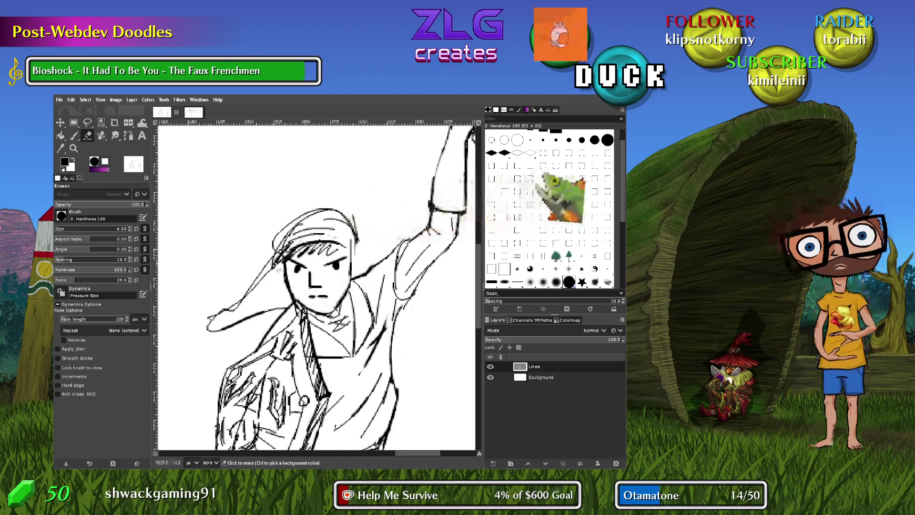
left_click_drag(212, 318, 246, 292)
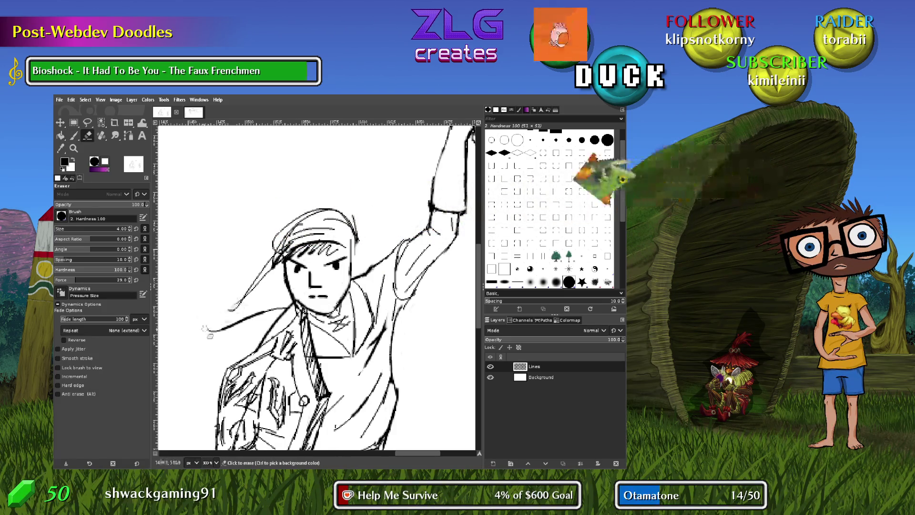
left_click_drag(217, 332, 279, 308)
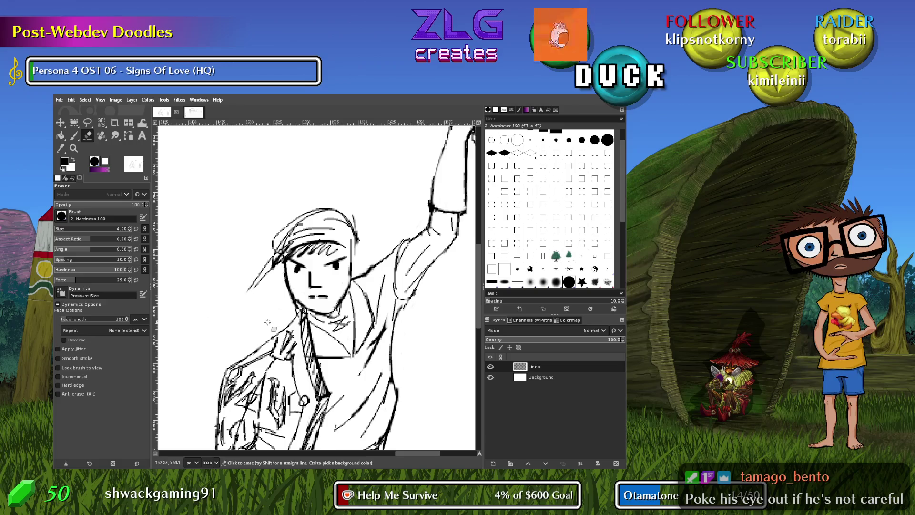
Paint a short line by the hero's left shoulder
key("p")
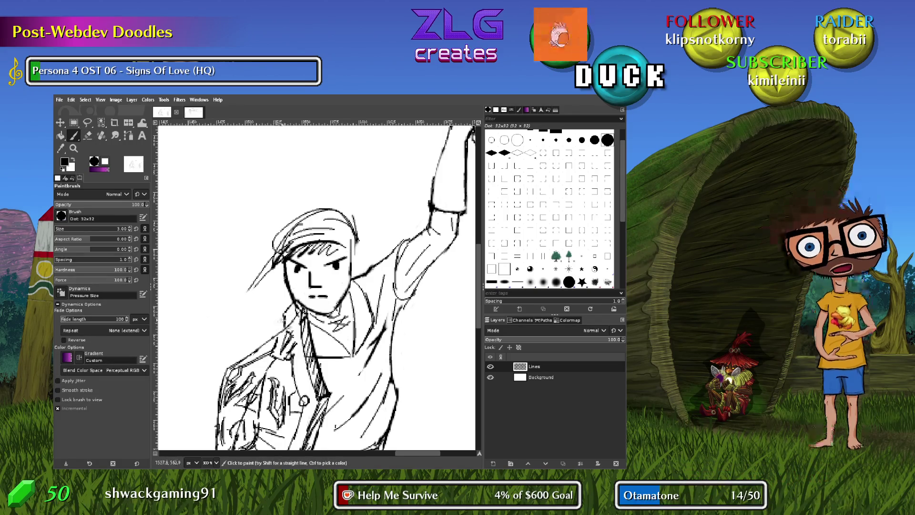
left_click_drag(265, 336, 291, 317)
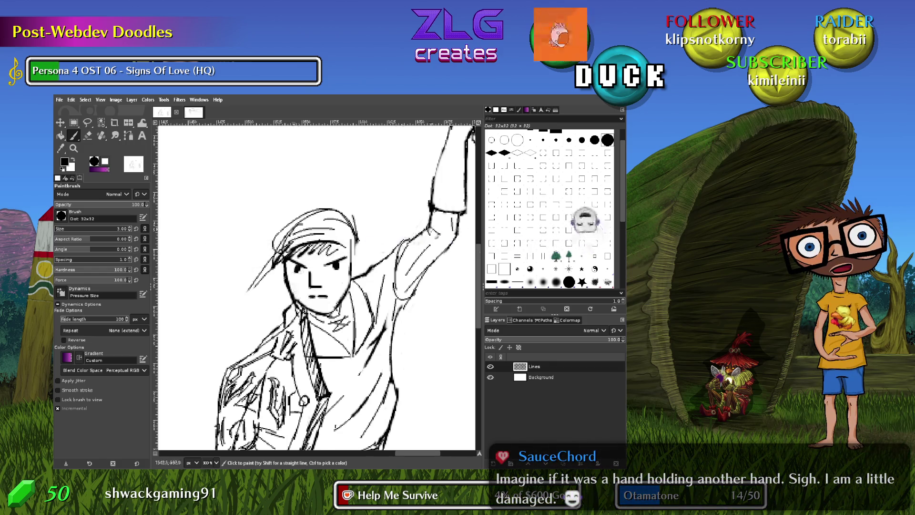
scroll(358, 244, "up", 5)
scroll(334, 286, "right", 4)
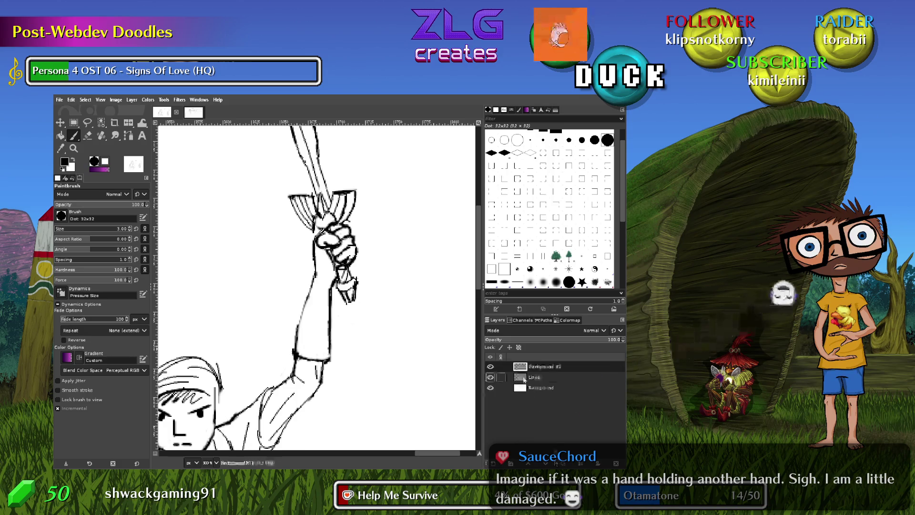
Doodle two diagonal lines and a U-shaped smiling face beside the sword hand
scroll(381, 246, "up", 2)
scroll(381, 277, "left", 1)
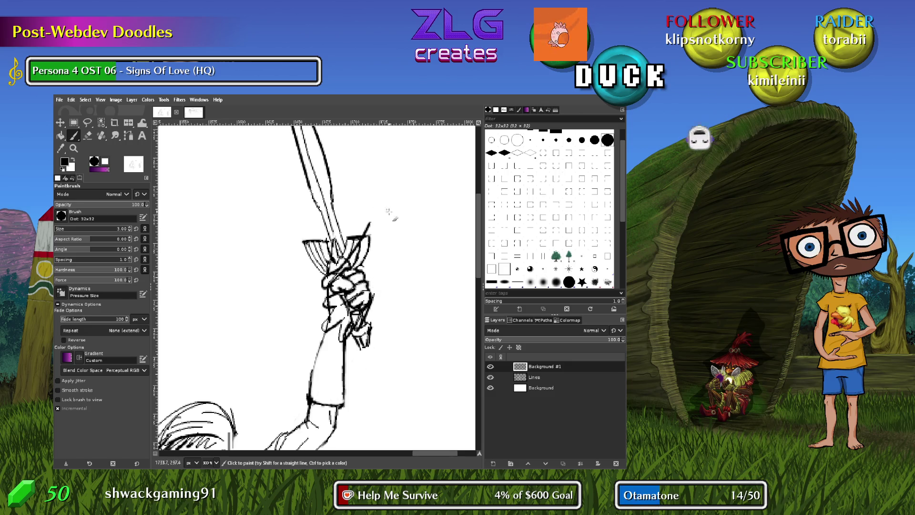
left_click_drag(366, 236, 396, 157)
left_click_drag(375, 300, 440, 176)
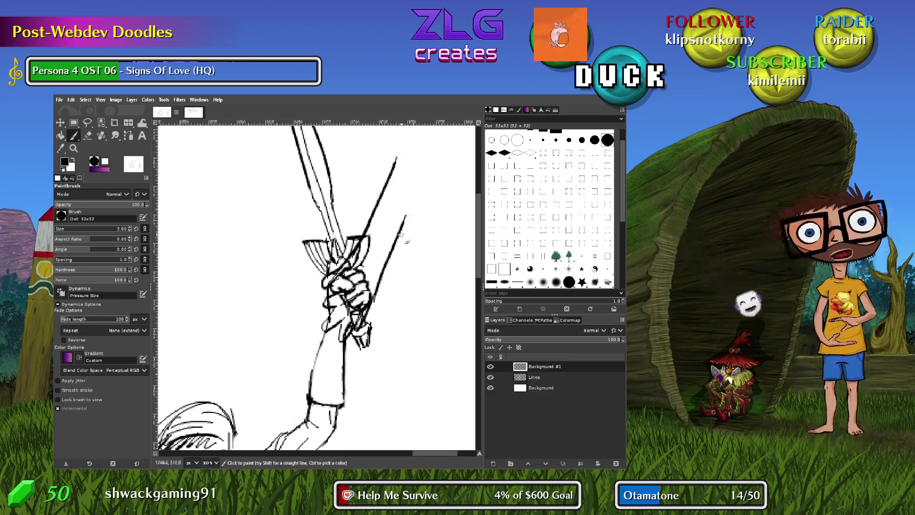
left_click_drag(245, 139, 237, 173)
mouse_move(180, 273)
left_mouse_down()
mouse_move(282, 320)
mouse_move(317, 183)
left_mouse_up()
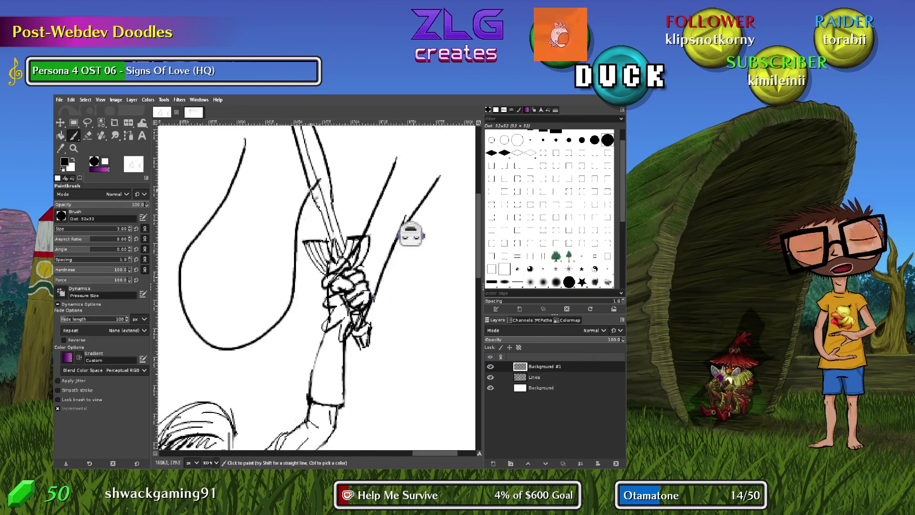
left_click_drag(242, 261, 245, 293)
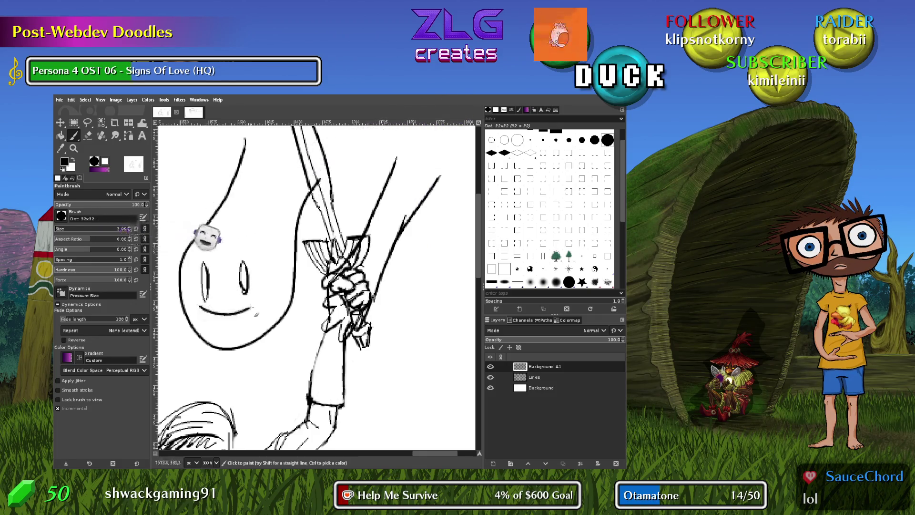
left_click_drag(200, 307, 266, 289)
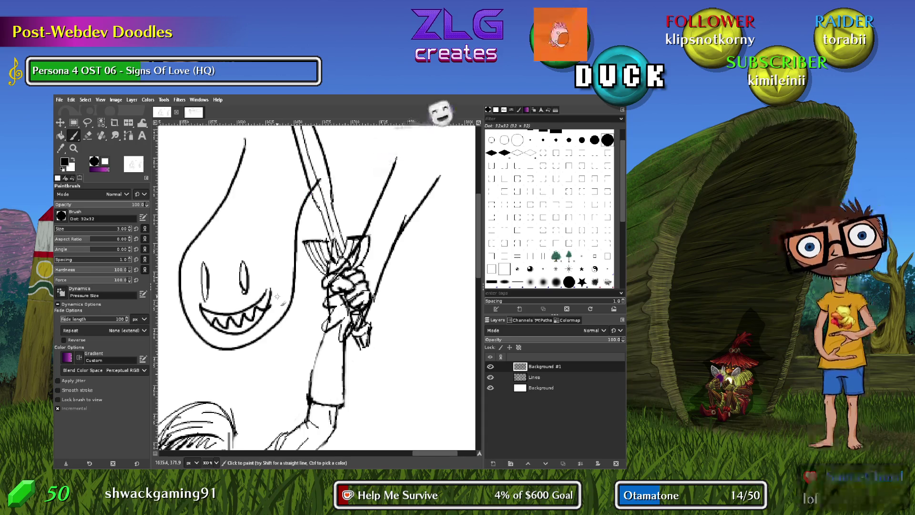
Clear the doodle strokes with Select All and Delete, then add a short diagonal stroke
mouse_move(321, 339)
left_mouse_down()
mouse_move(300, 344)
mouse_move(382, 296)
mouse_move(252, 363)
left_mouse_up()
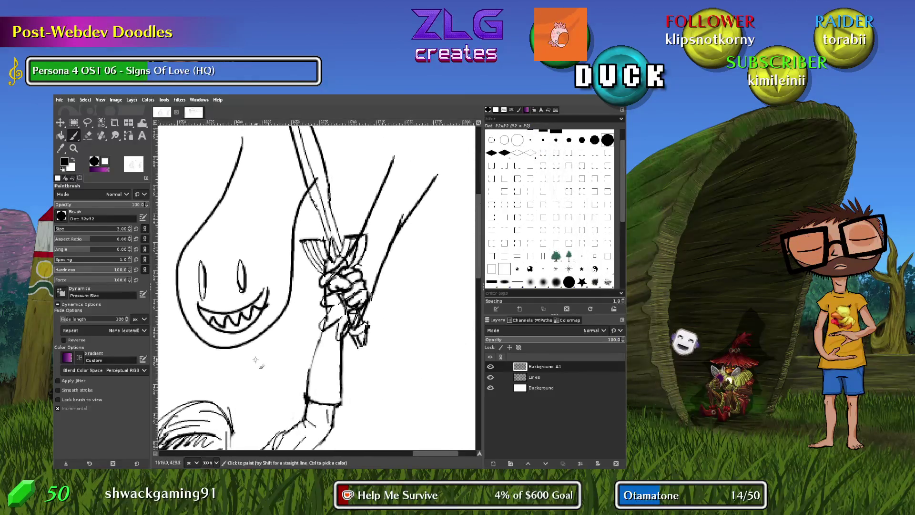
key("Delete")
key("ctrl+a")
key("Delete")
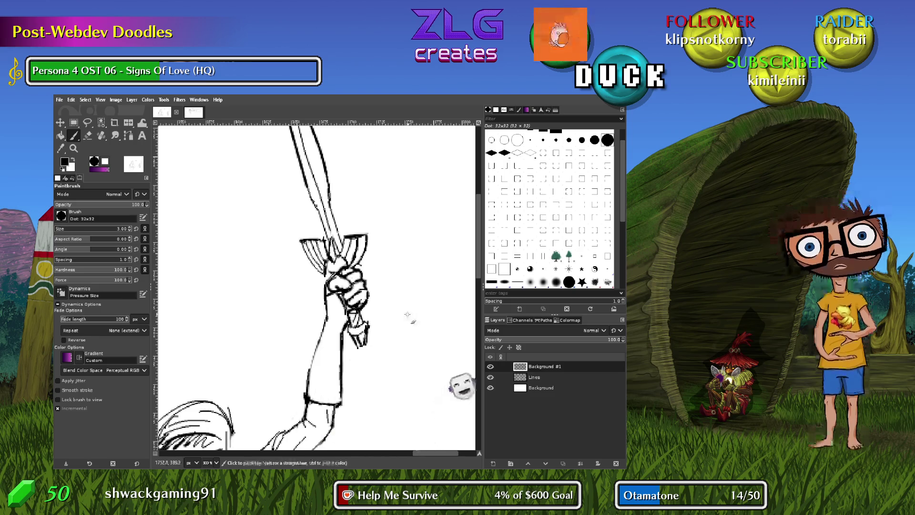
mouse_move(217, 292)
left_mouse_down()
mouse_move(249, 256)
mouse_move(165, 264)
left_mouse_up()
Undo the zigzag stroke and zoom in on the sword
key("ctrl+z")
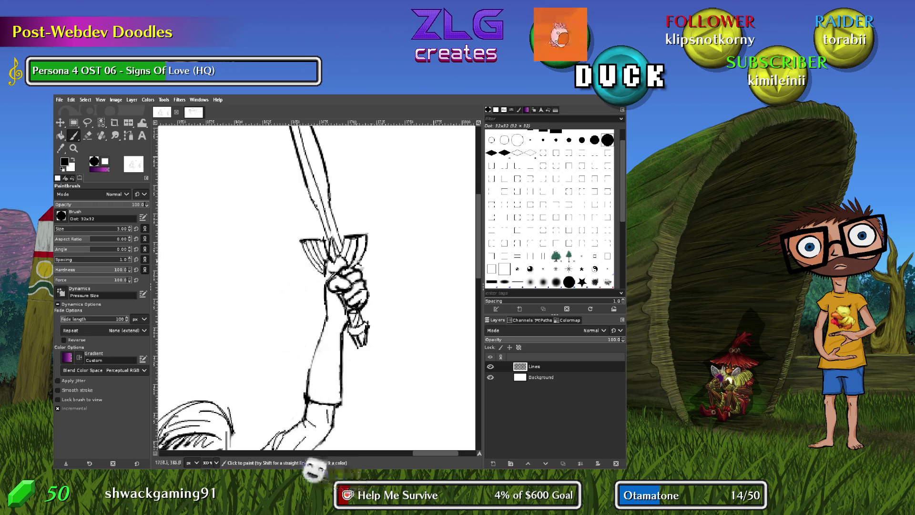
scroll(357, 384, "down", 2)
scroll(394, 218, "up", 2)
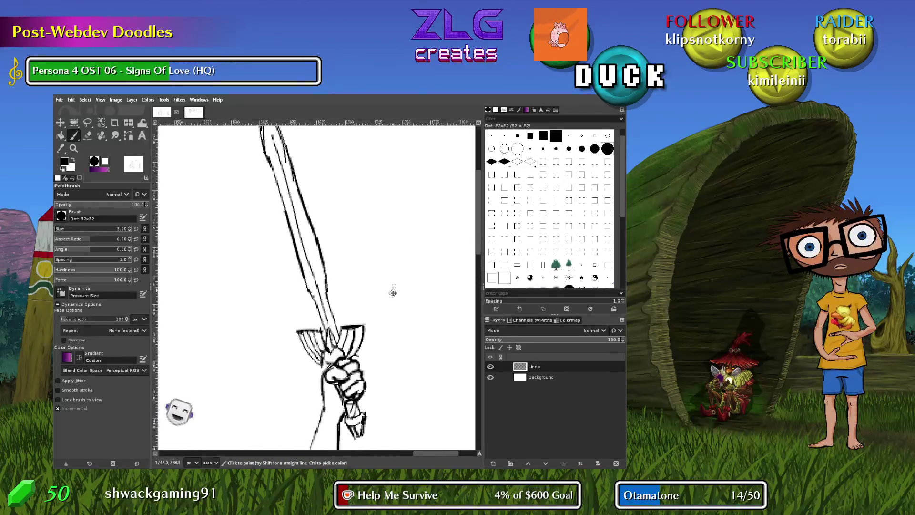
scroll(393, 292, "up", 1)
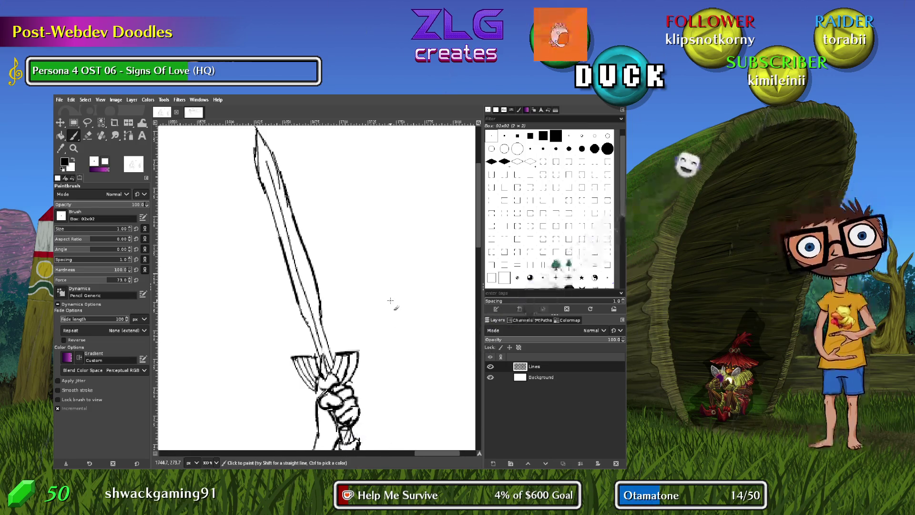
Erase the doubled sword blade lines above the crossguard with a size-9 eraser
key("shift+e")
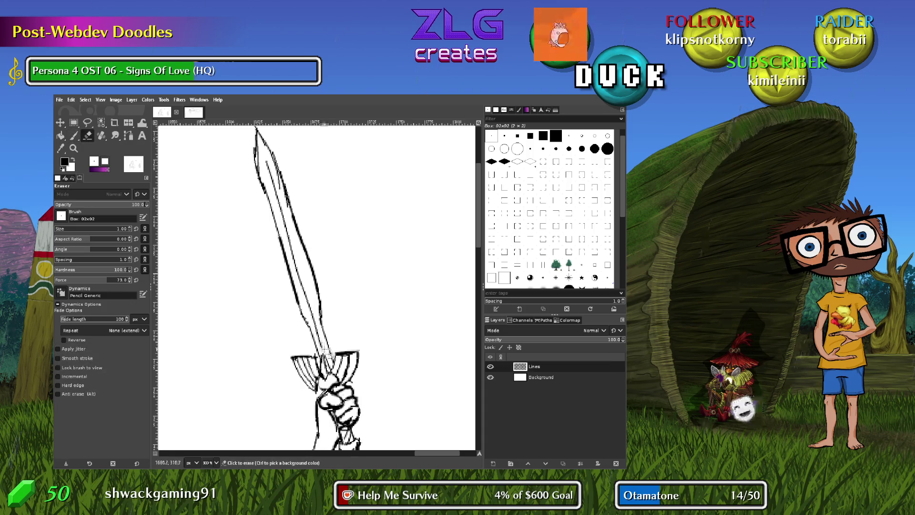
key("bracketright")
key("bracketright")
key("bracketright")
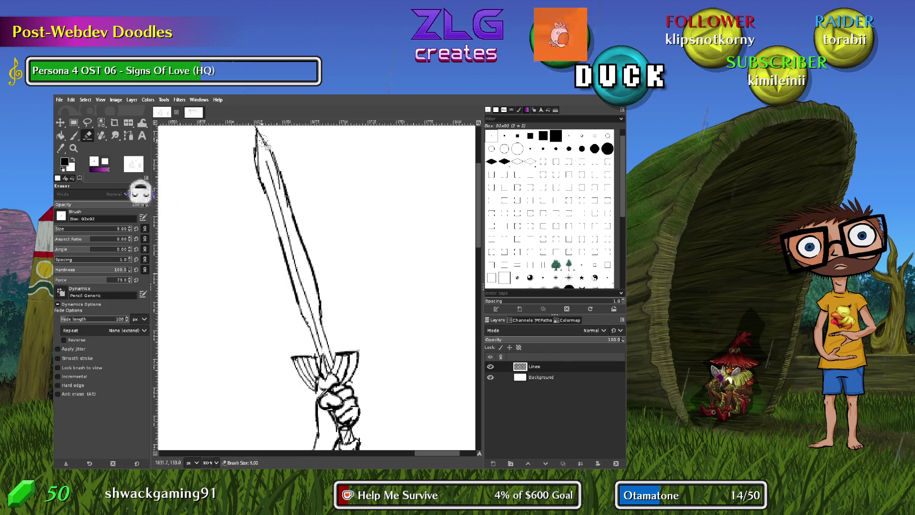
left_click_drag(276, 168, 288, 203)
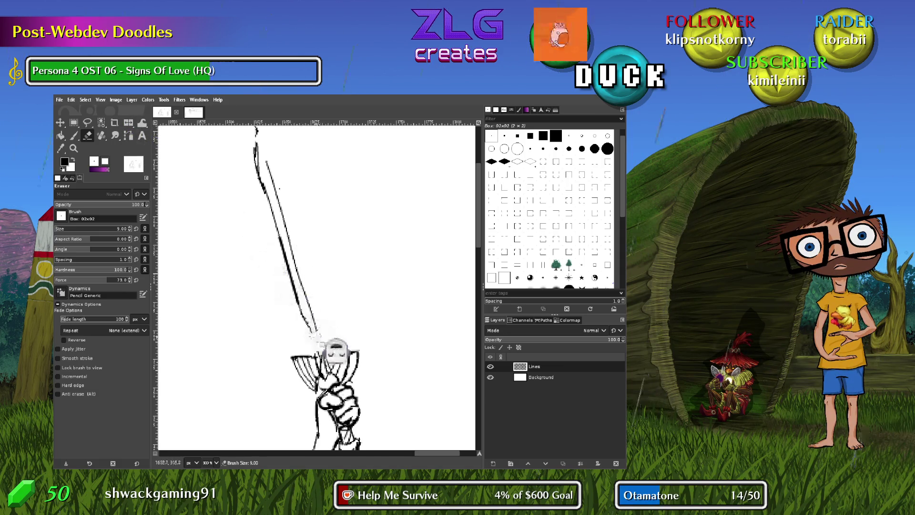
mouse_move(303, 311)
left_mouse_down()
mouse_move(256, 152)
mouse_move(314, 324)
left_mouse_up()
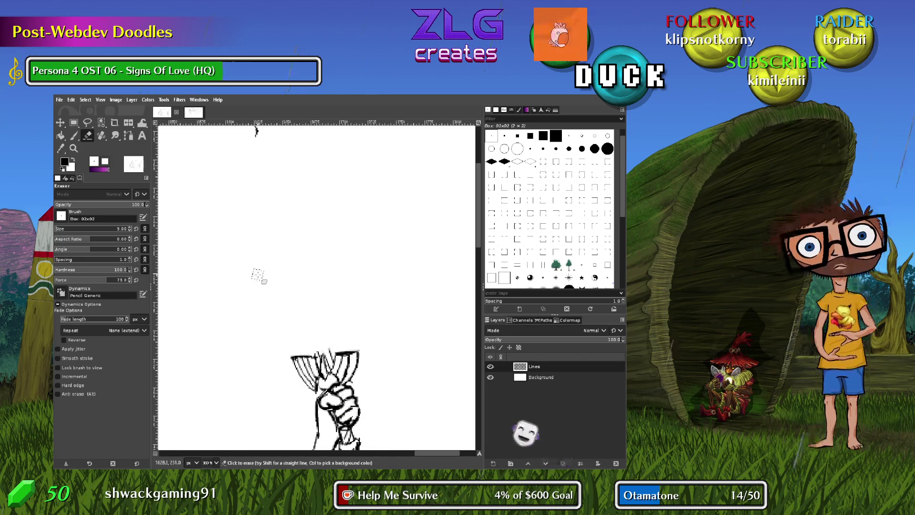
key("p")
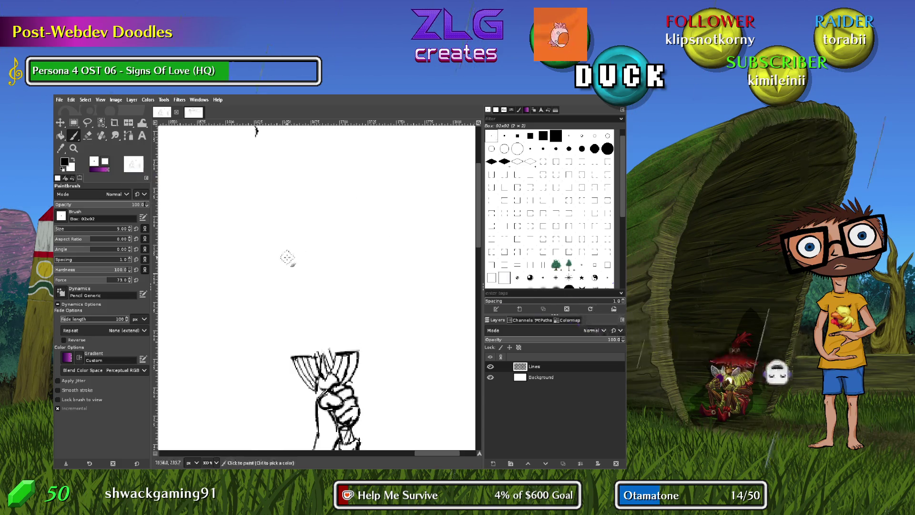
Draw a thick straight diagonal line above the crossguard after undoing trial thick strokes
left_click_drag(292, 251, 334, 296)
left_click_drag(265, 191, 342, 181)
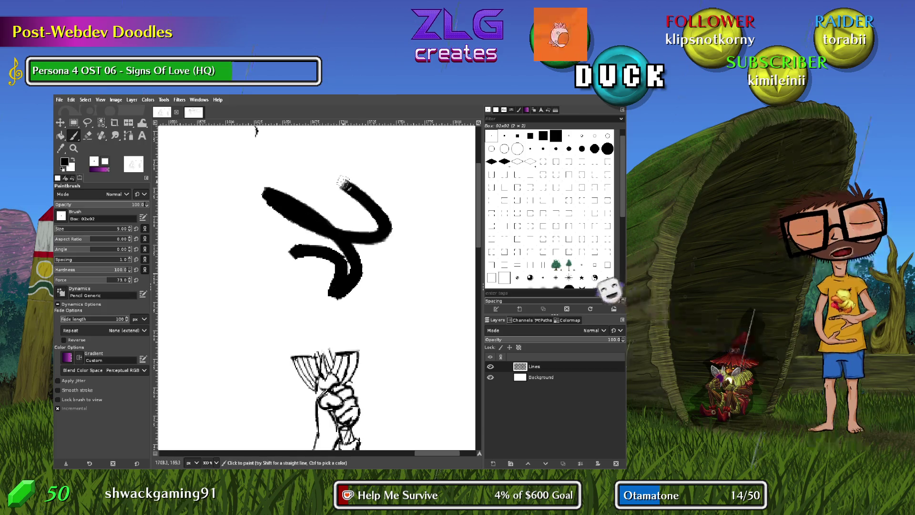
key("ctrl+z")
key("ctrl+z")
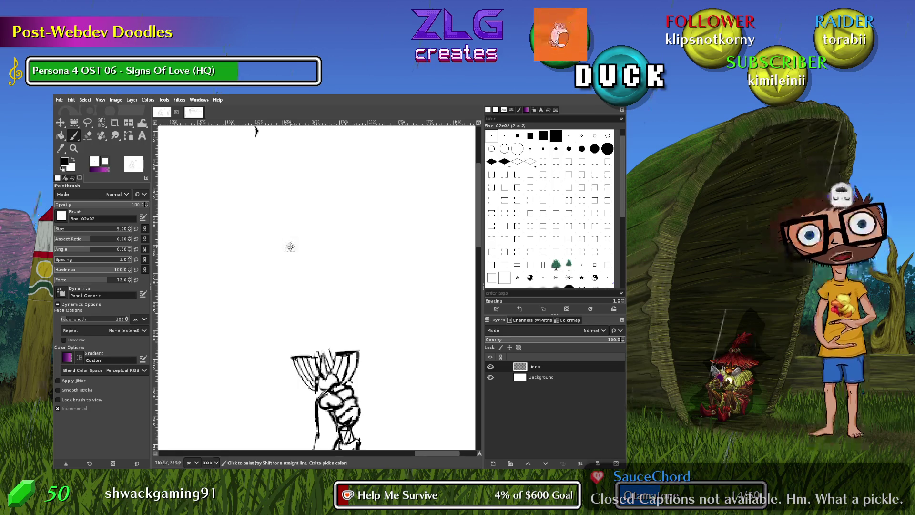
left_click_drag(290, 245, 295, 266)
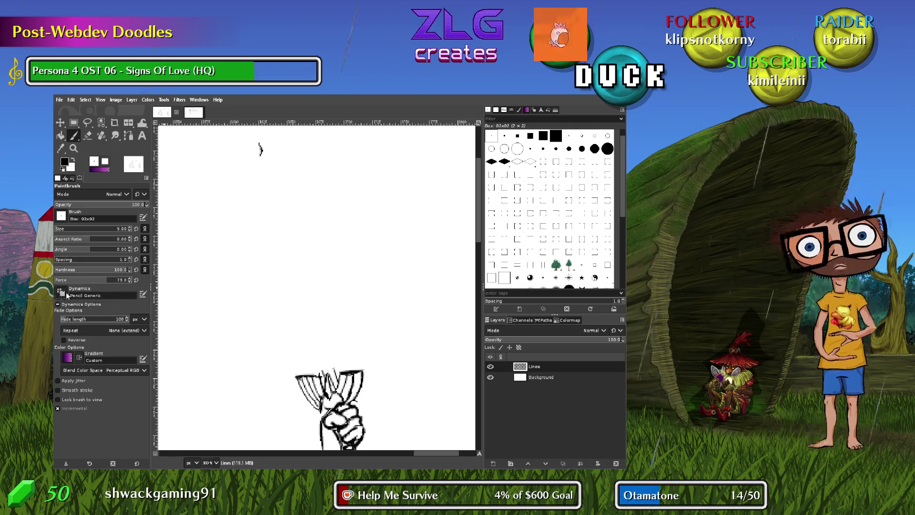
left_click(313, 233)
left_click(422, 312, "shift")
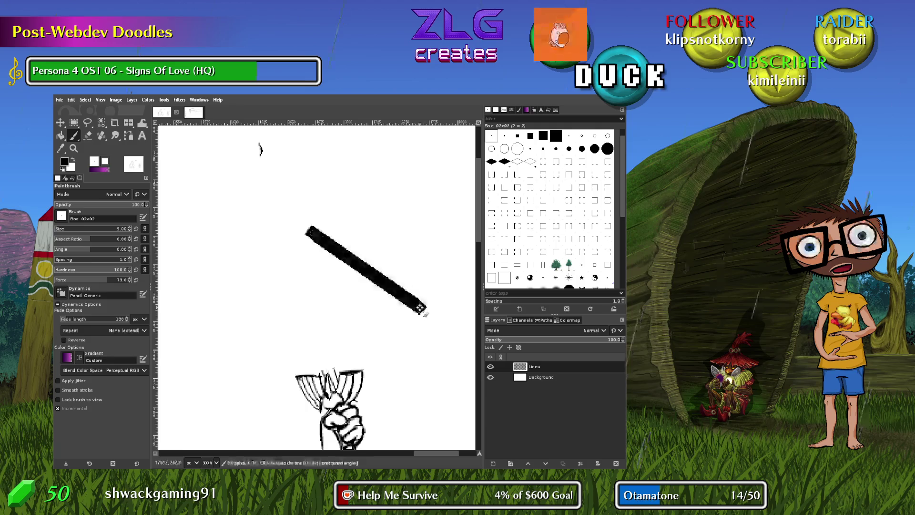
Replace the thick line with size-7 straight blade lines converging to a pointed sword tip
key("ctrl+z")
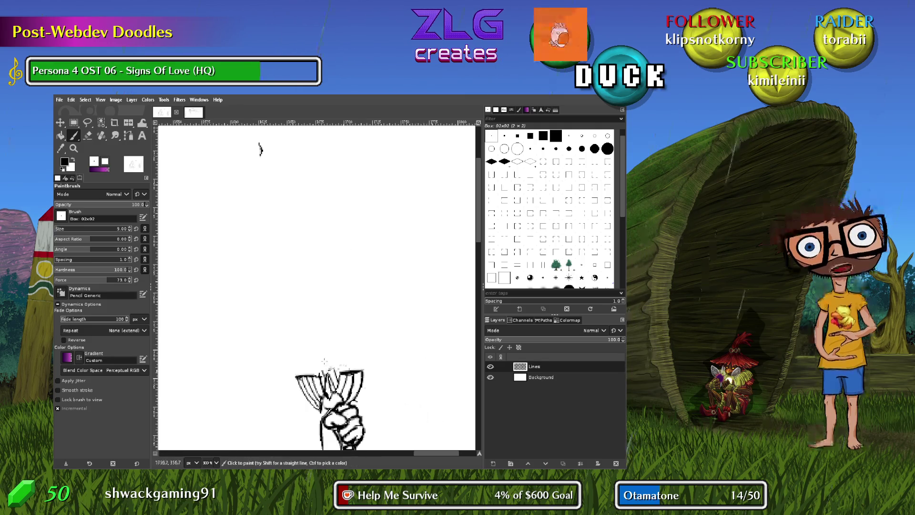
key("bracketleft")
key("bracketleft")
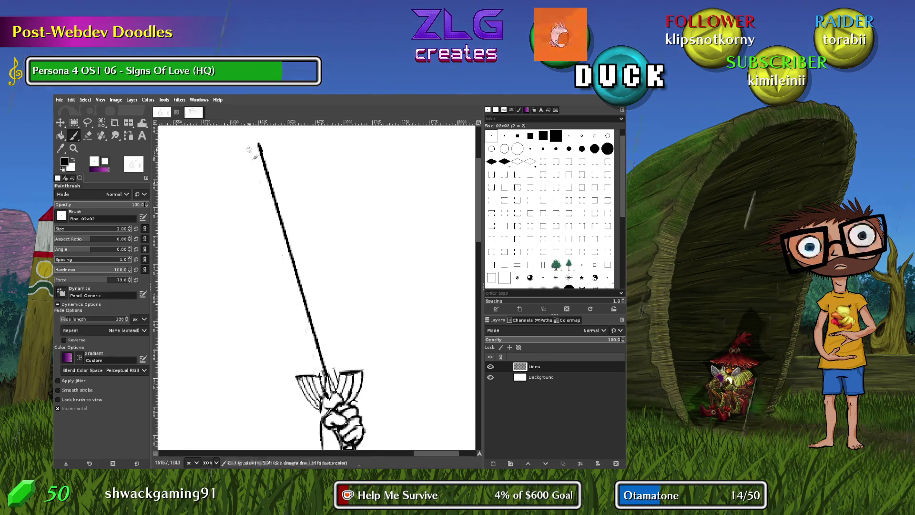
left_click(249, 150)
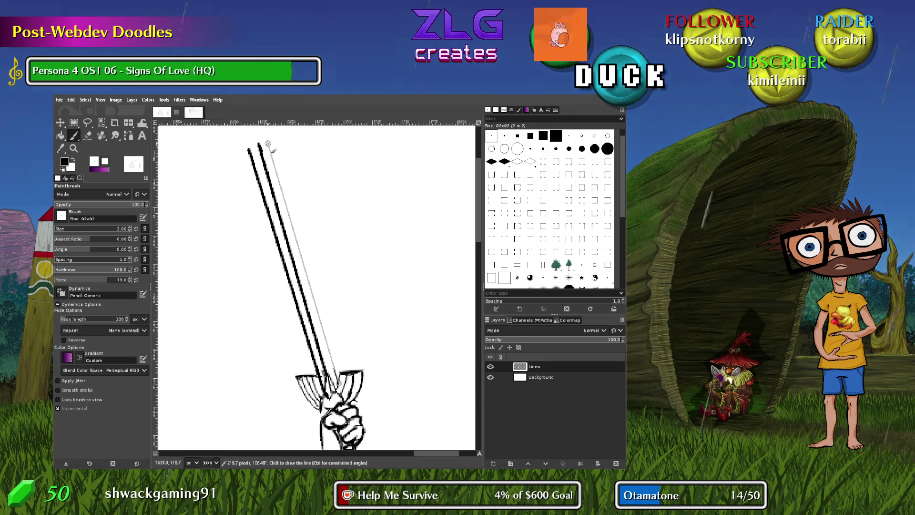
left_click(269, 144, "shift")
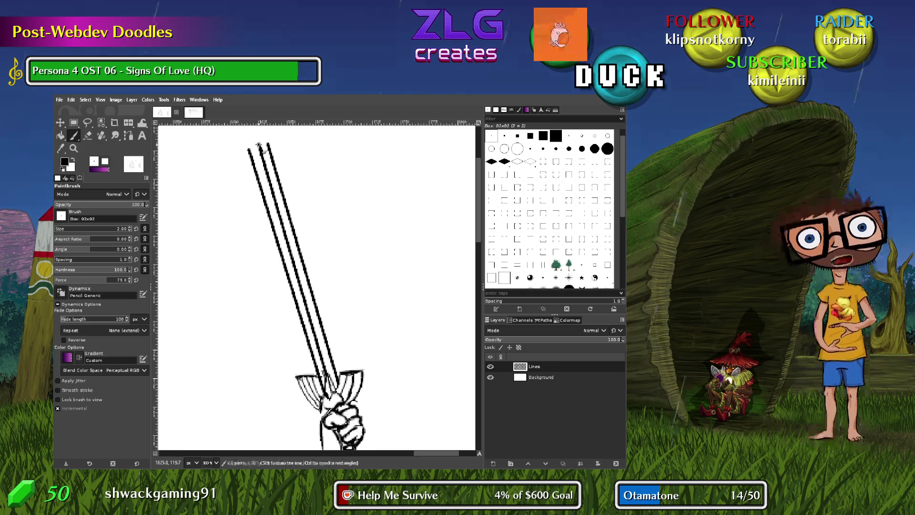
left_click(260, 185, "shift")
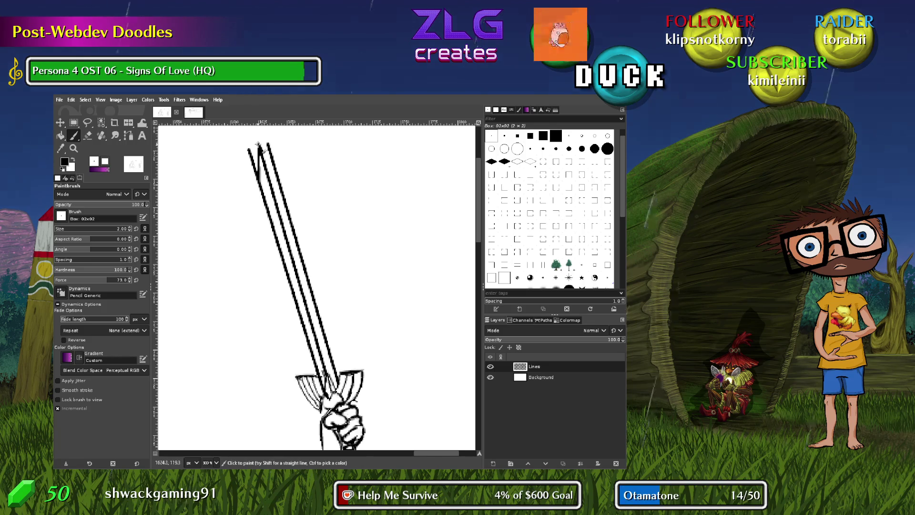
left_click(278, 177, "shift")
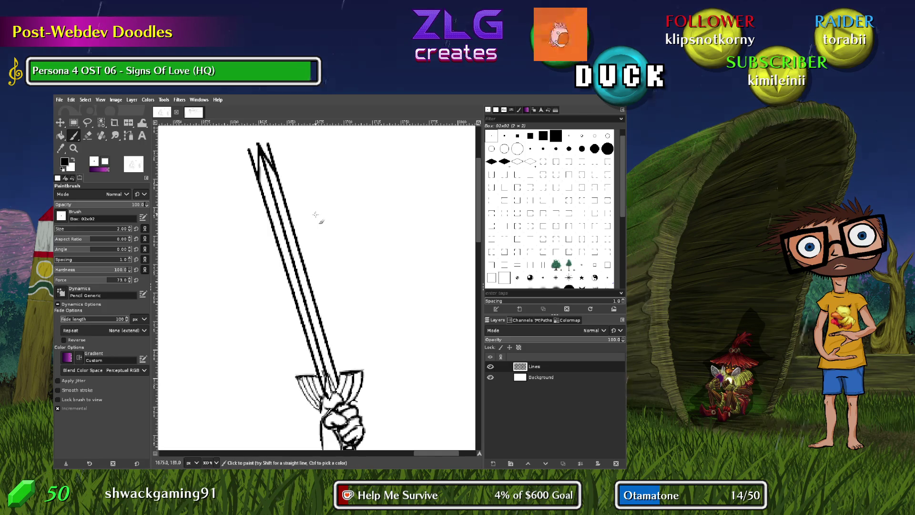
key("shift+e")
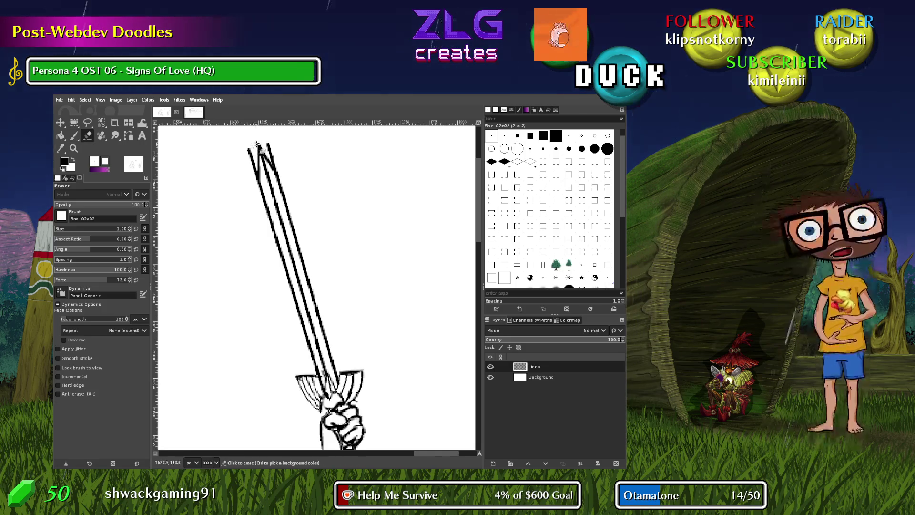
Erase the overhang at the top of the sword tip and zoom in on the blade
left_click_drag(248, 150, 257, 146)
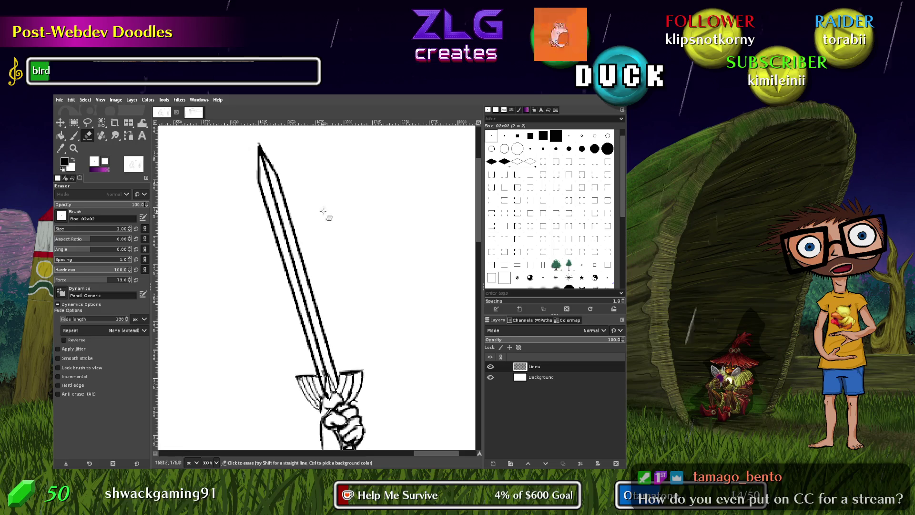
scroll(328, 379, "up", 3)
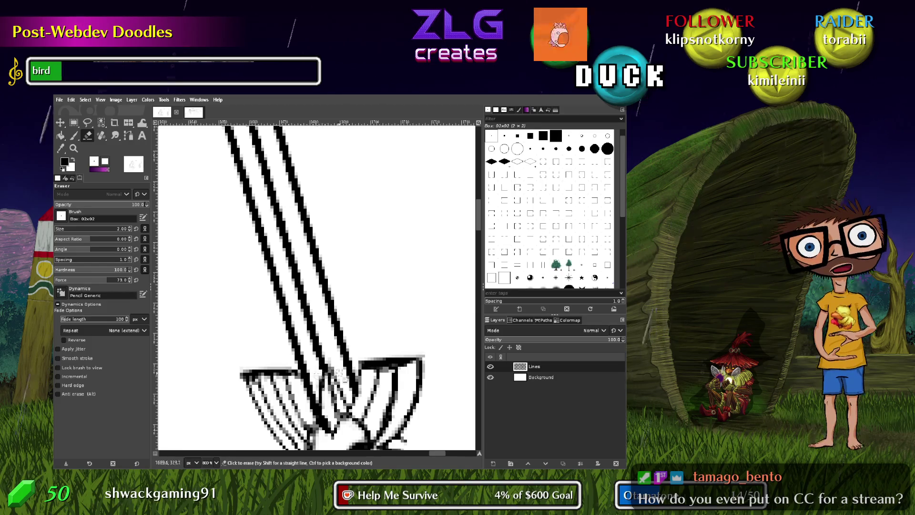
scroll(331, 348, "down", 3)
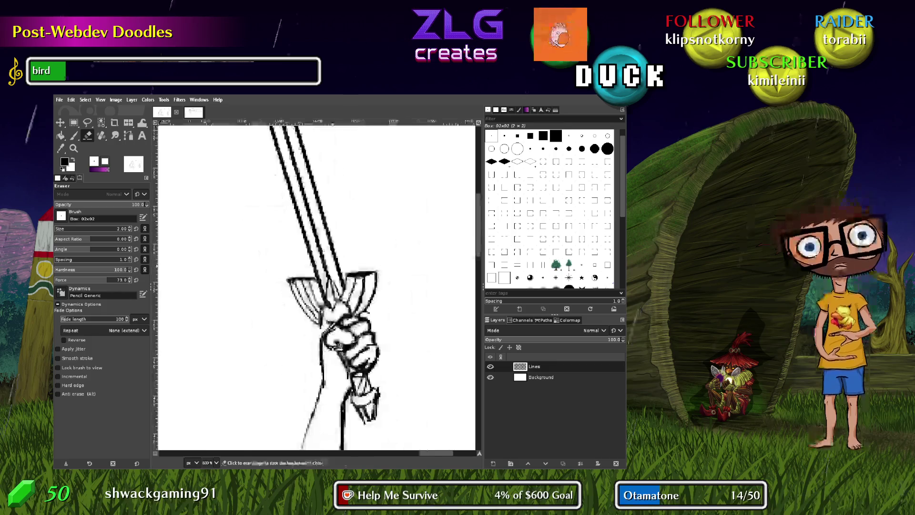
scroll(329, 334, "up", 4)
scroll(321, 305, "up", 3)
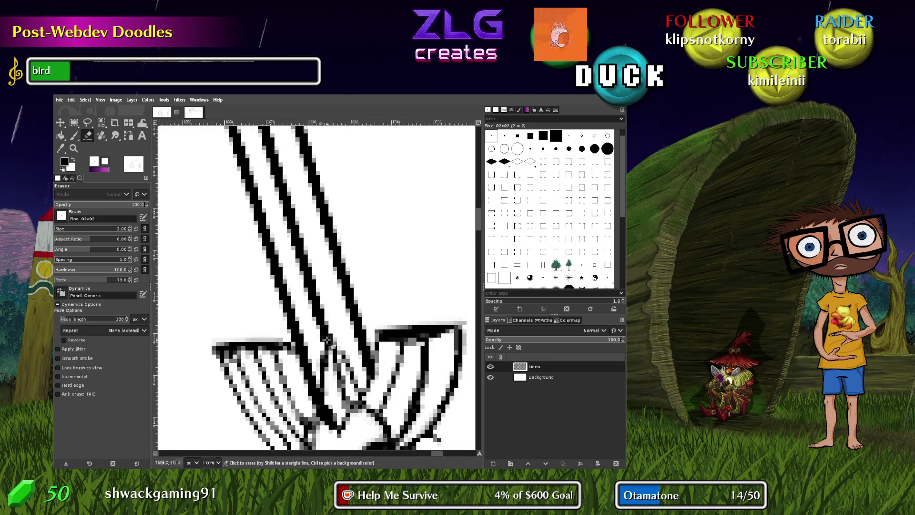
Erase the middle blade line above the crossguard and set eraser dynamics to Basic Dynamics
left_click_drag(318, 313, 286, 200)
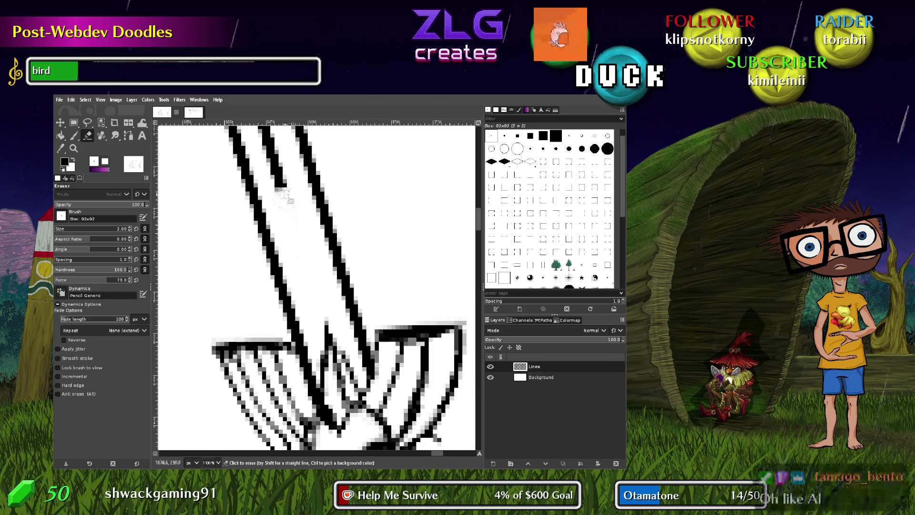
scroll(286, 200, "up", 5)
left_click_drag(295, 279, 269, 165)
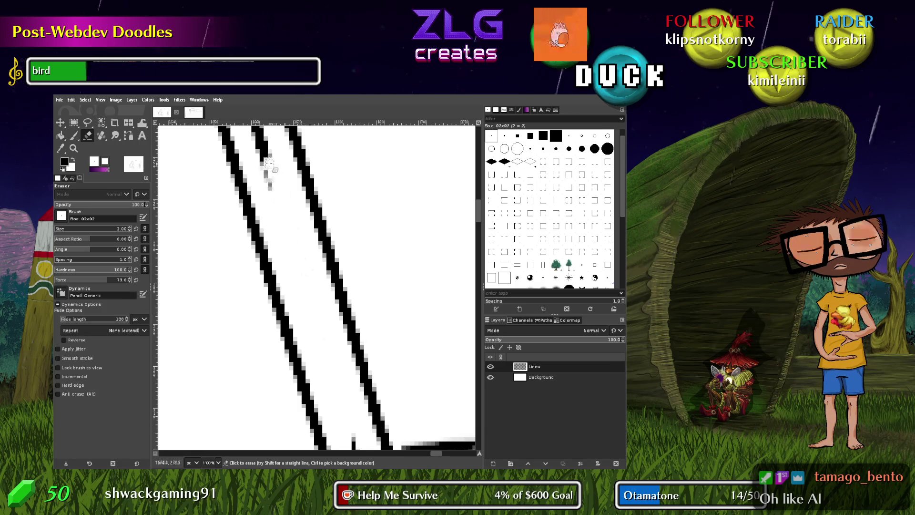
scroll(290, 229, "up", 5)
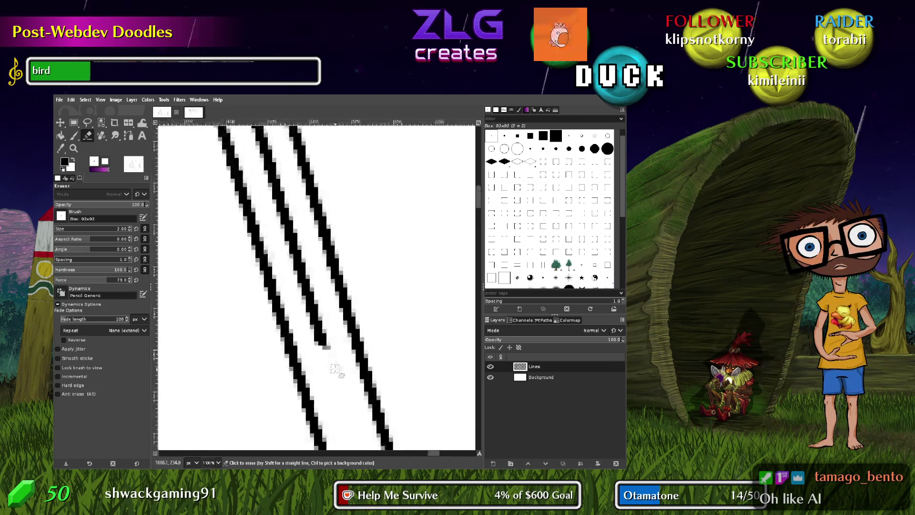
left_click_drag(328, 353, 270, 172)
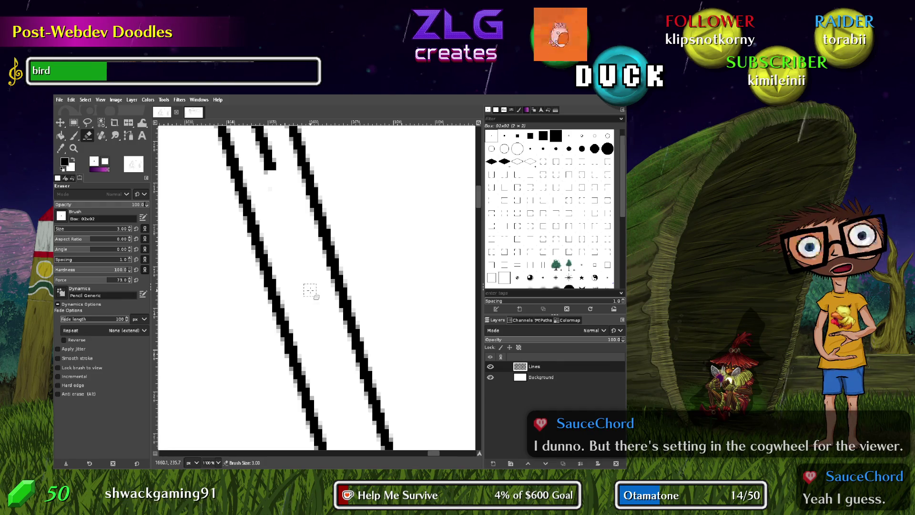
mouse_move(285, 185)
left_mouse_down()
mouse_move(328, 357)
mouse_move(250, 153)
left_mouse_up()
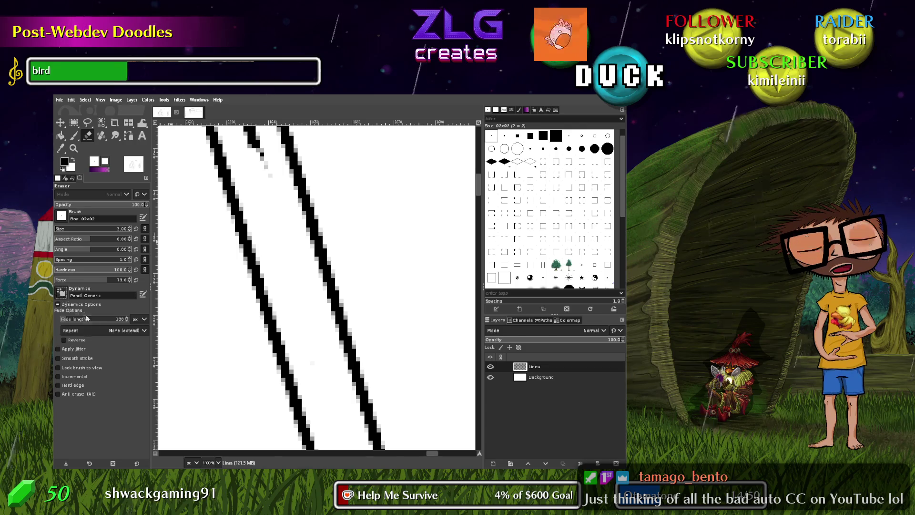
left_click(61, 292)
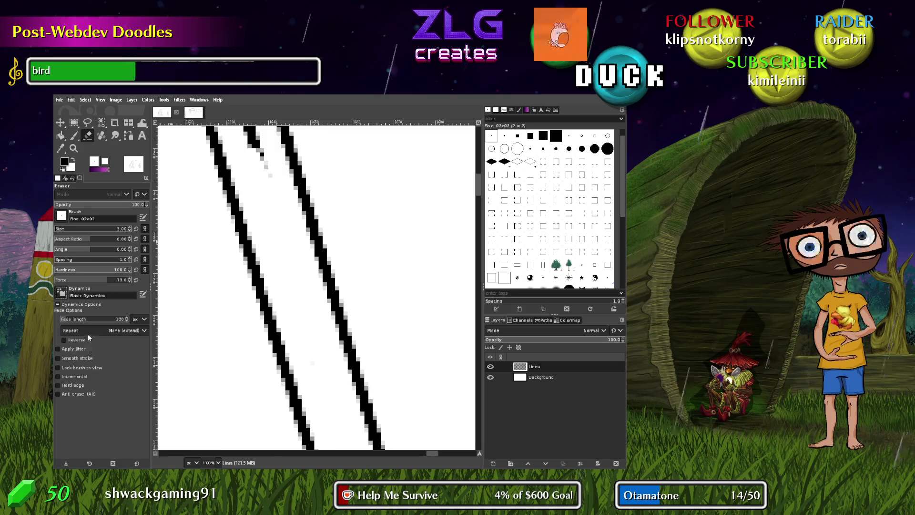
Erase the lower end of the inner blade line, leaving a short bevel near the point
scroll(61, 293, "up", 1)
scroll(268, 195, "up", 5)
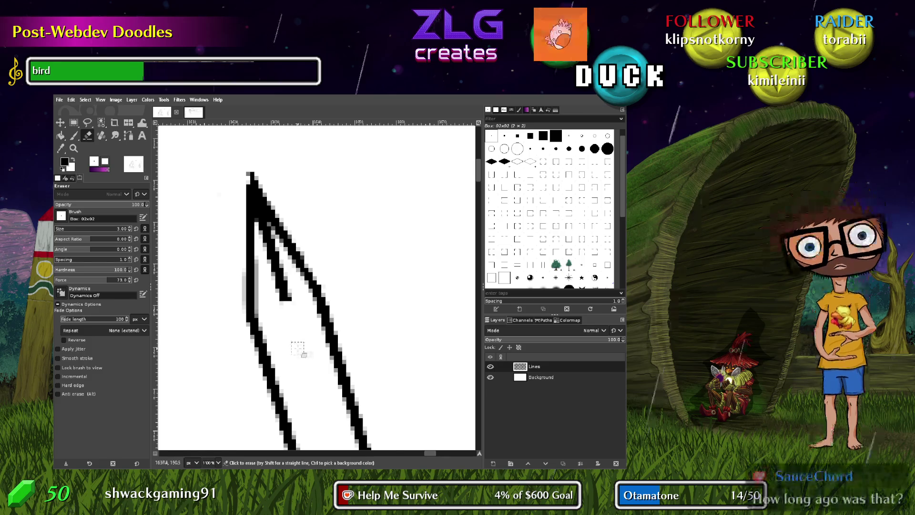
left_click_drag(279, 309, 276, 269)
left_click_drag(275, 267, 263, 230)
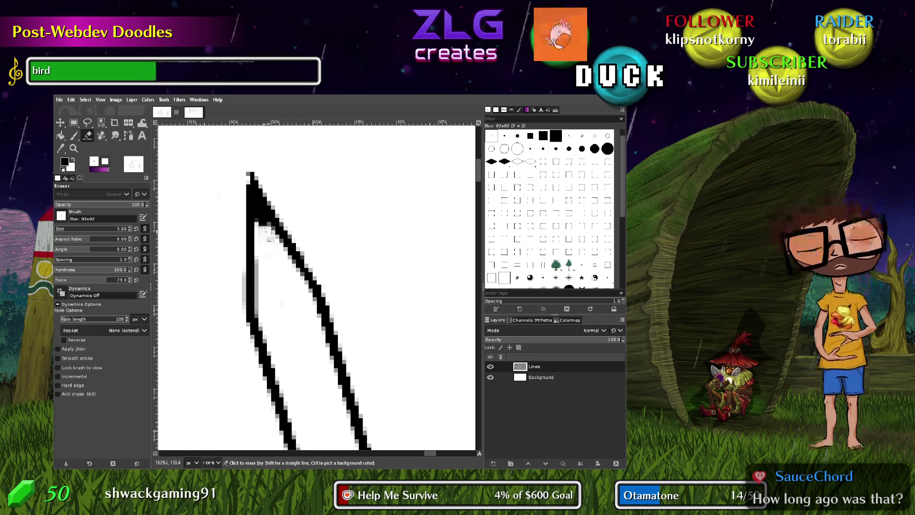
Clean stray pixels on the inner stroke and left line tip with a size-1 eraser
key("bracketleft")
key("bracketleft")
left_click(258, 216)
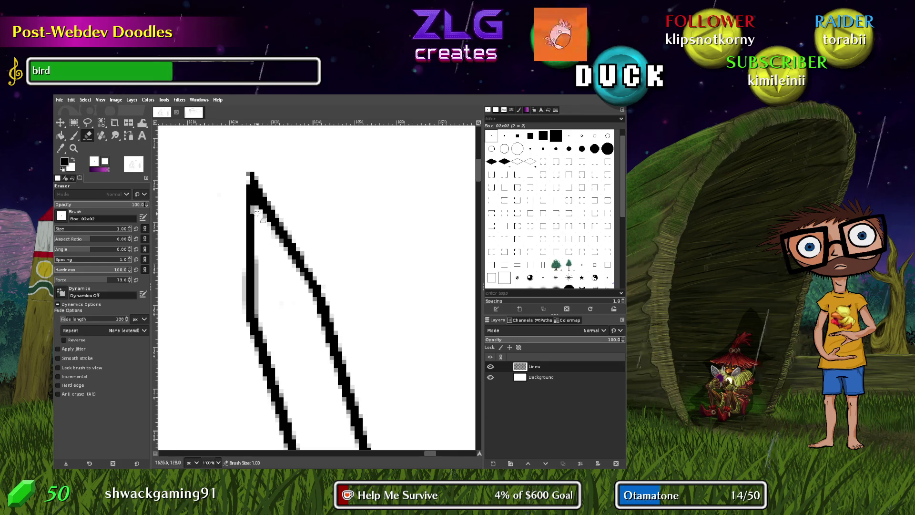
key("shift+b")
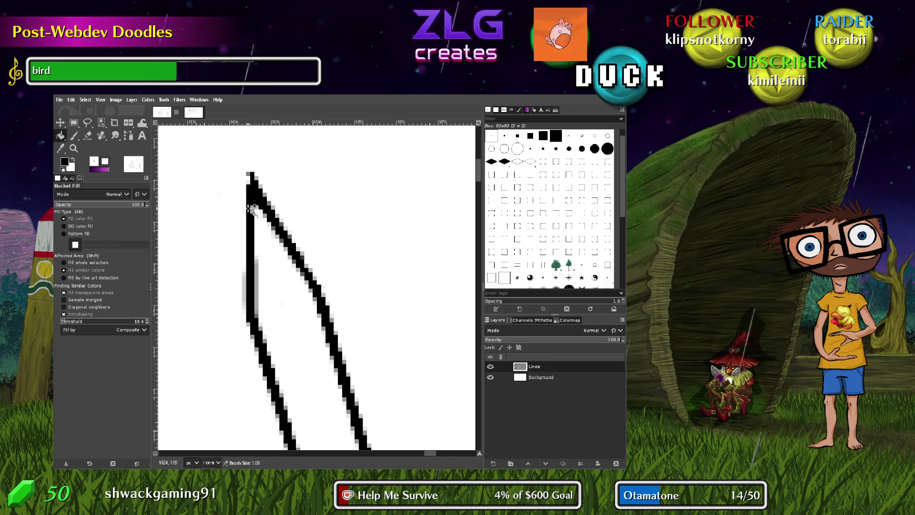
key("p")
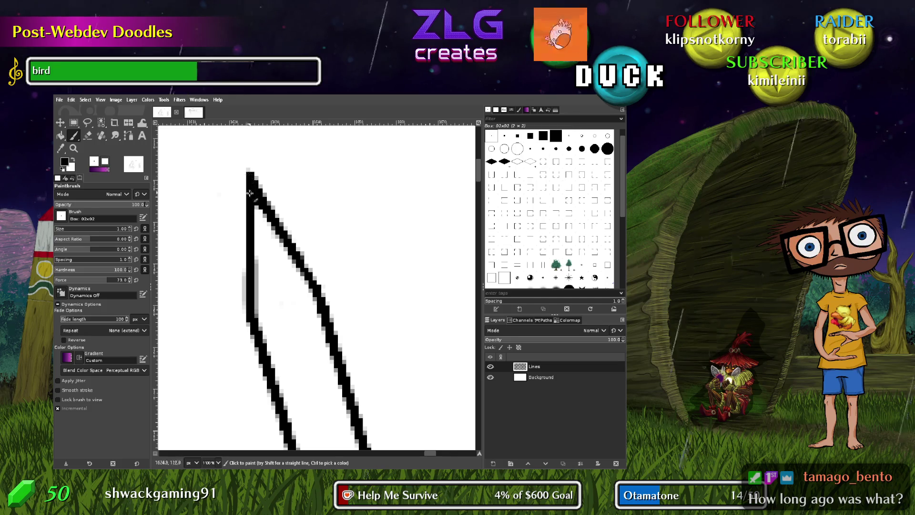
key("shift+e")
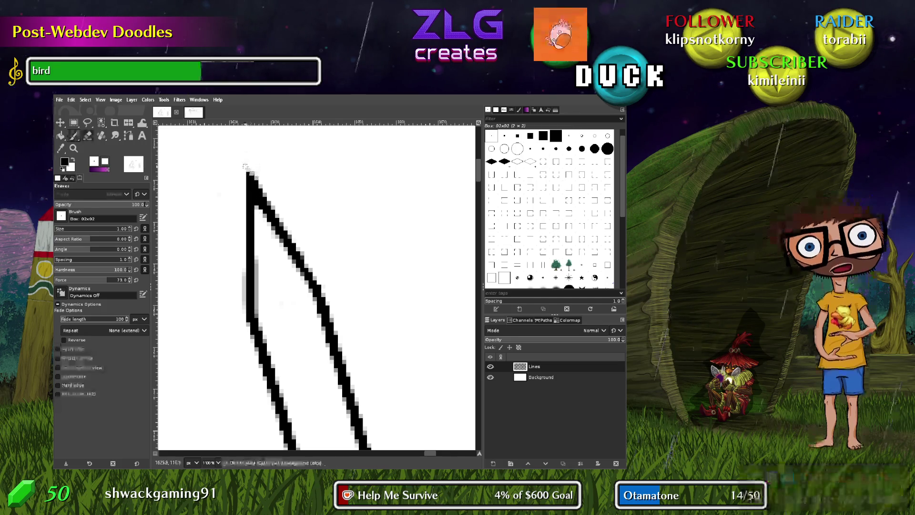
left_click_drag(249, 173, 248, 192)
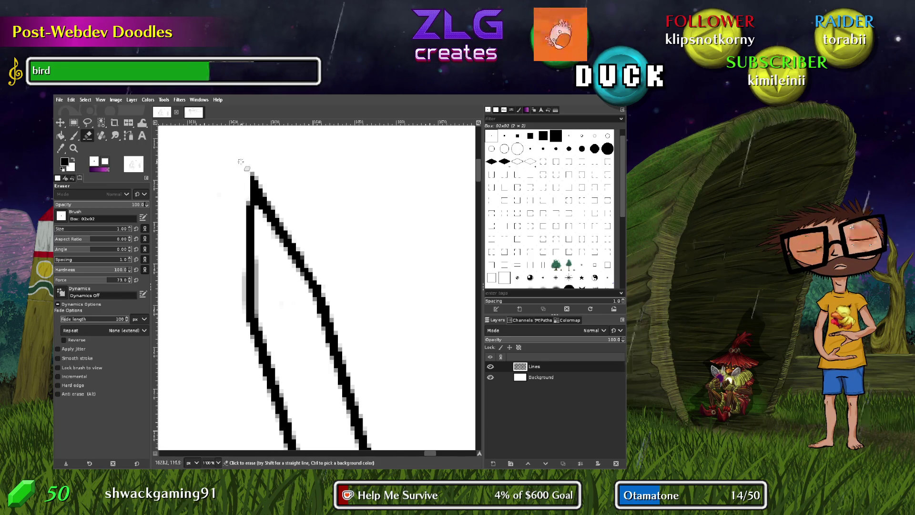
scroll(362, 314, "down", 3)
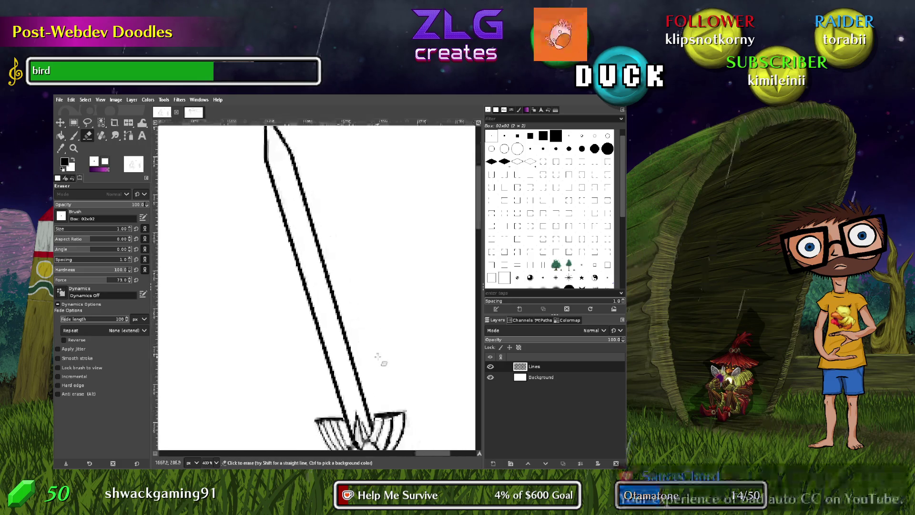
Draw a straight Paintbrush line from the blade base up beside its left edge
scroll(341, 248, "down", 2)
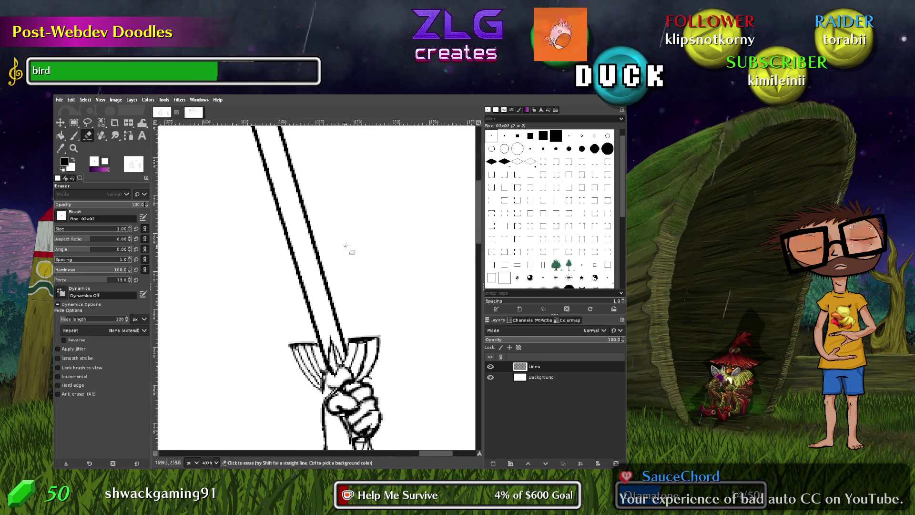
scroll(340, 205, "up", 1)
scroll(341, 205, "up", 4)
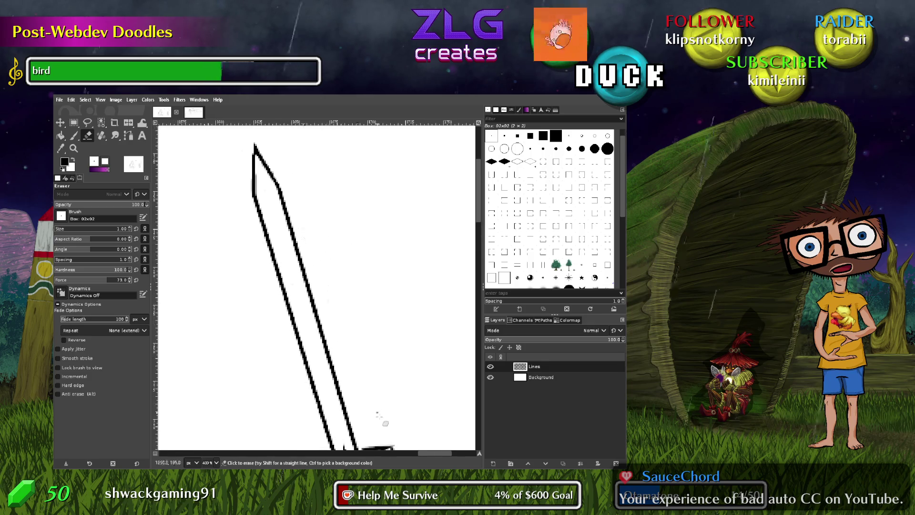
scroll(359, 279, "down", 6)
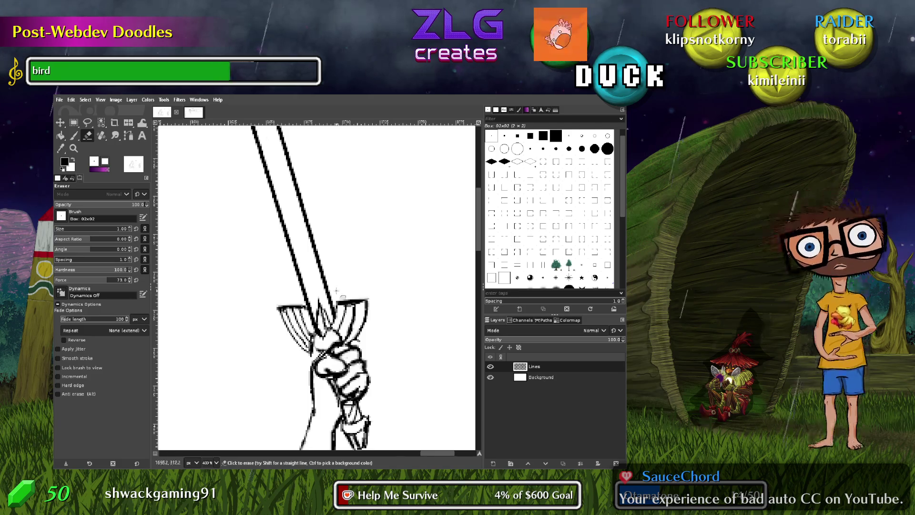
left_click_drag(329, 215, 334, 321)
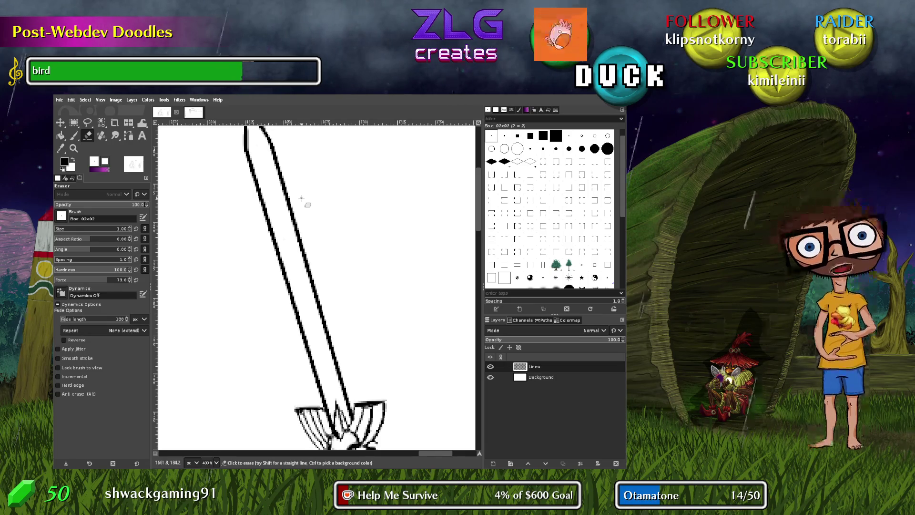
key("p")
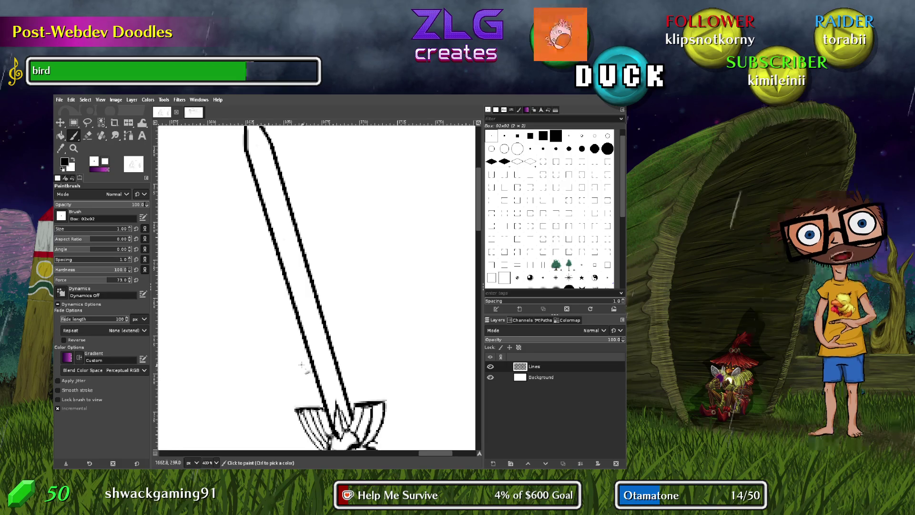
left_click(298, 354)
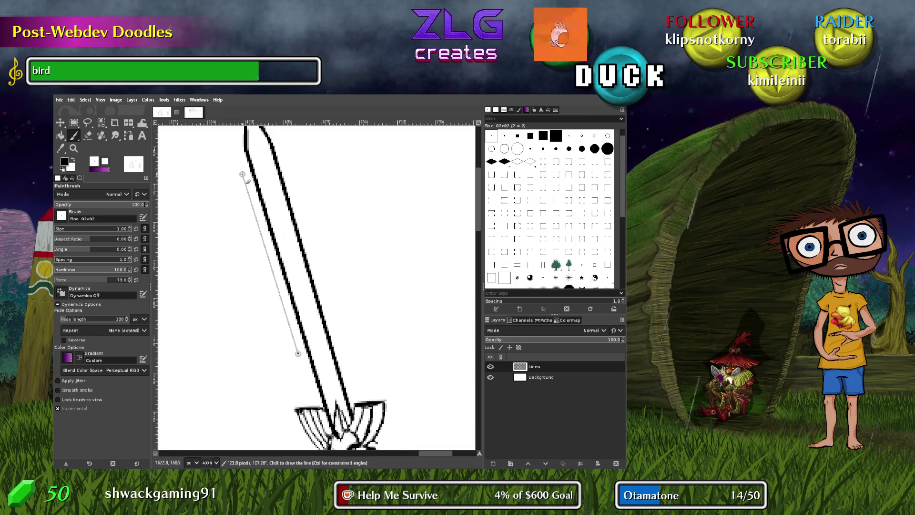
left_click(242, 175, "shift")
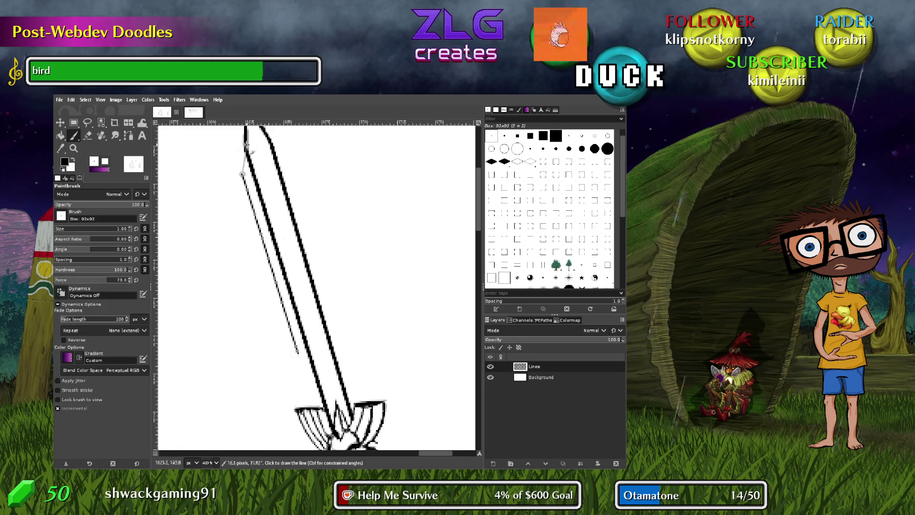
scroll(269, 201, "down", 4, "ctrl")
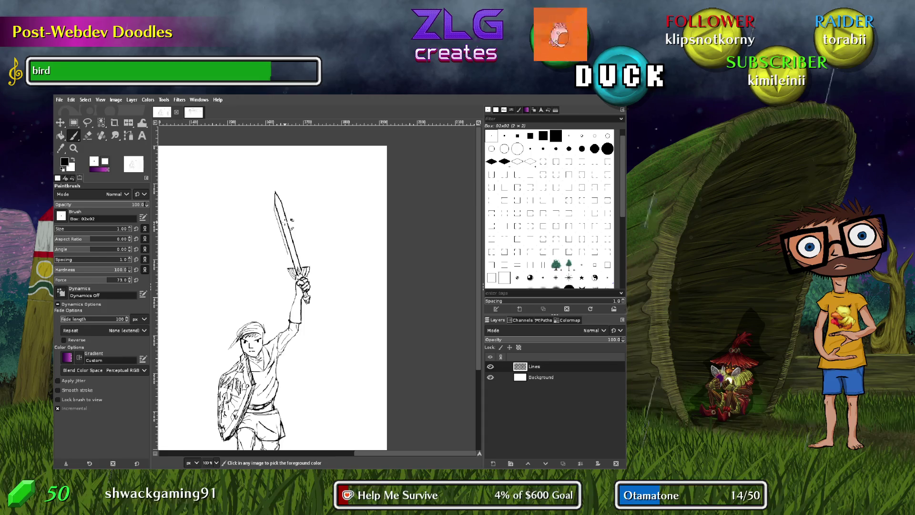
Draw straight bevel lines up the blade's right edge to the tip and down the left to the crossguard
scroll(291, 221, "up", 3, "ctrl")
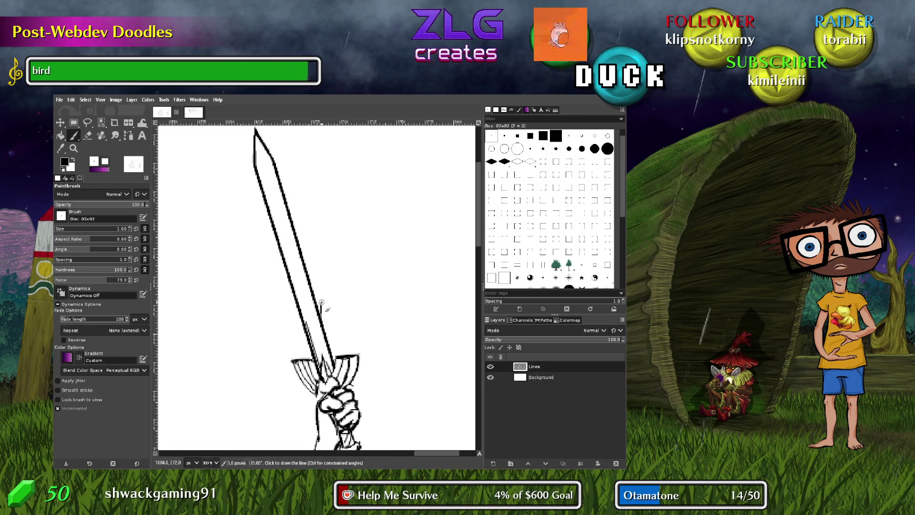
left_click(282, 167)
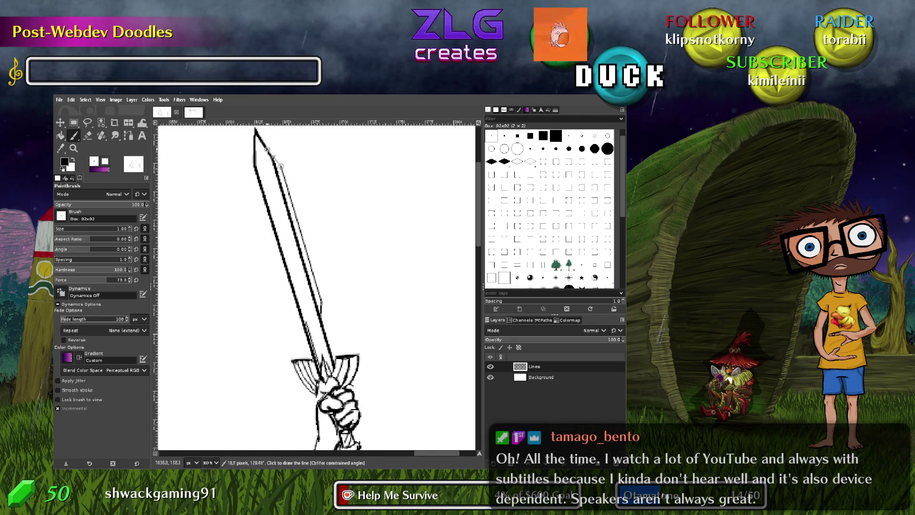
left_click(255, 129)
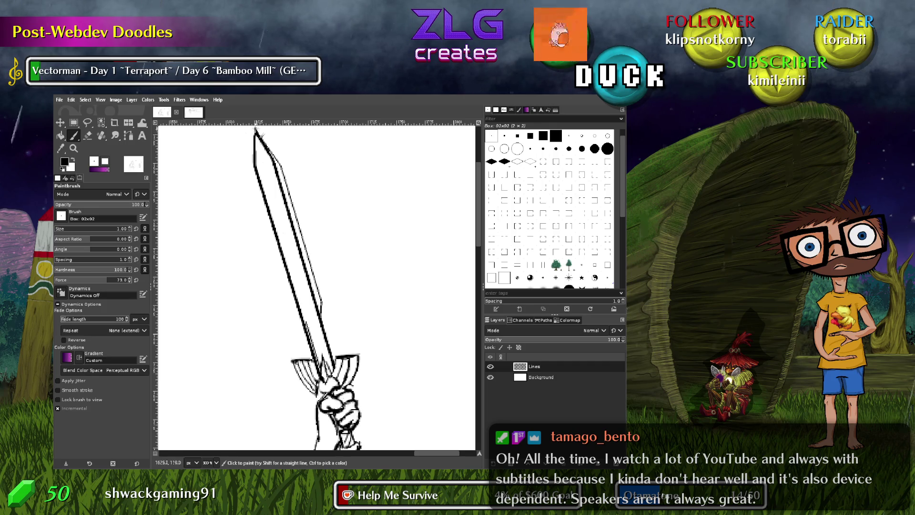
left_click(253, 174, "shift")
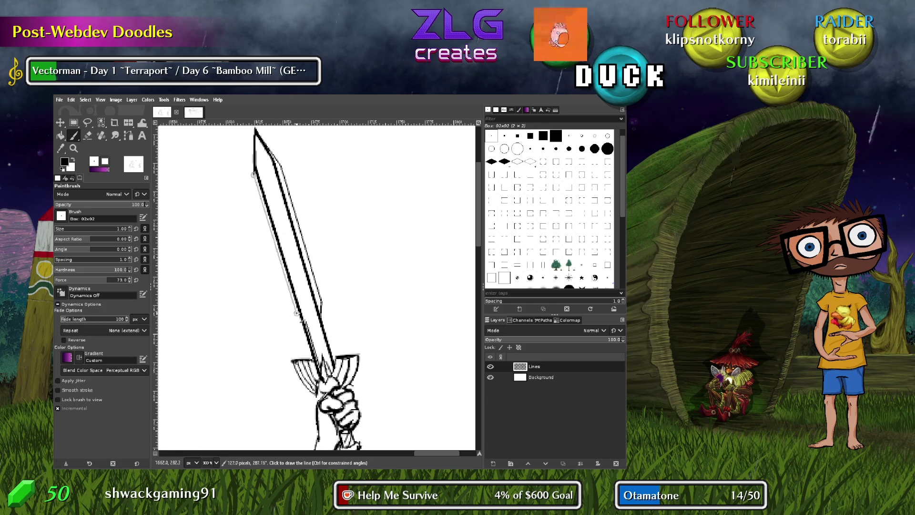
left_click(304, 326, "shift")
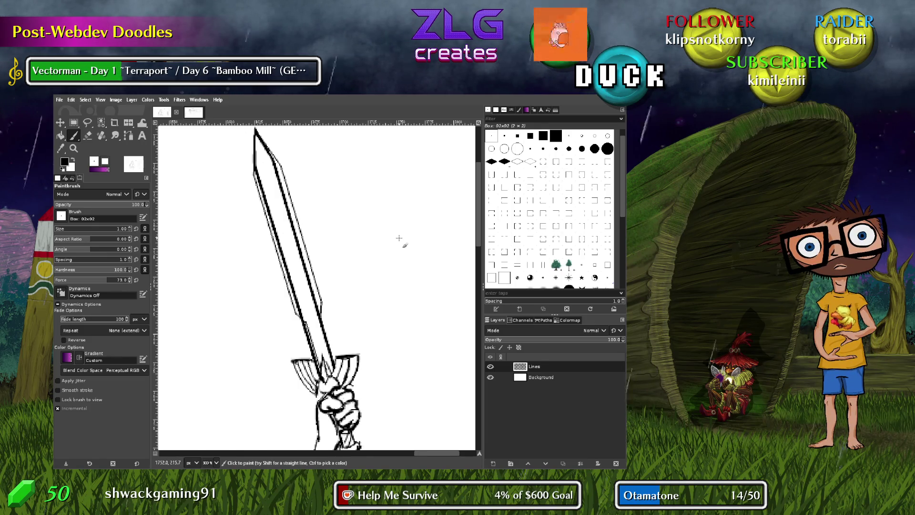
scroll(248, 165, "up", 2)
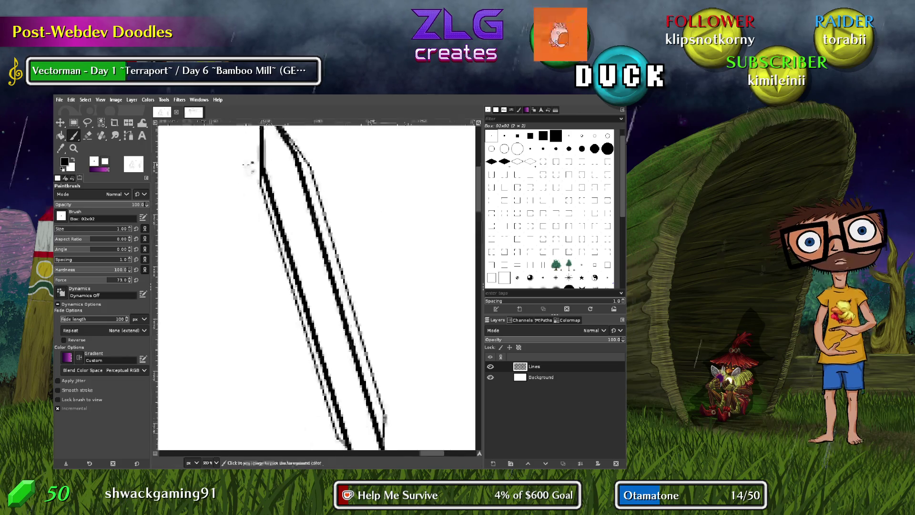
Erase stray and overlapping bevel-line pixels on the lower blade, down toward the crossguard
scroll(250, 201, "right", 2)
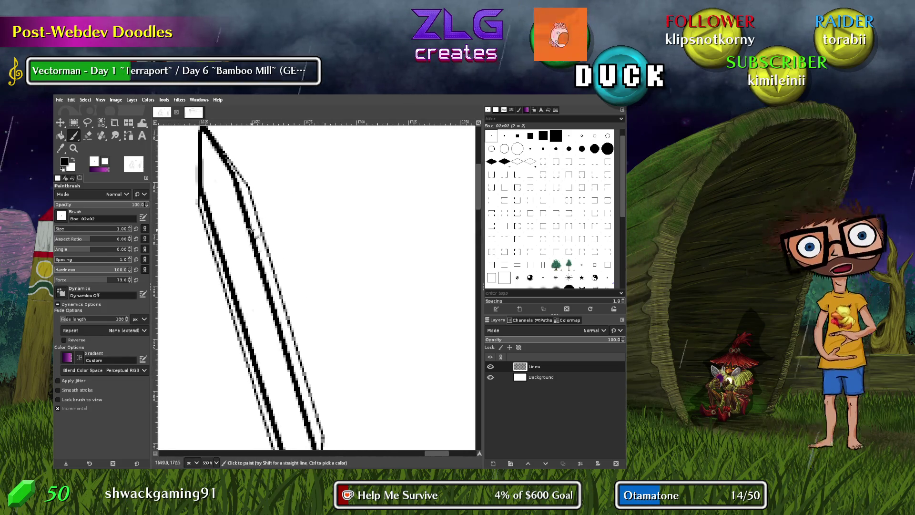
scroll(251, 231, "down", 2)
scroll(258, 232, "up", 3)
scroll(267, 234, "down", 1)
key("shift+e")
scroll(274, 237, "down", 3)
scroll(295, 292, "up", 7)
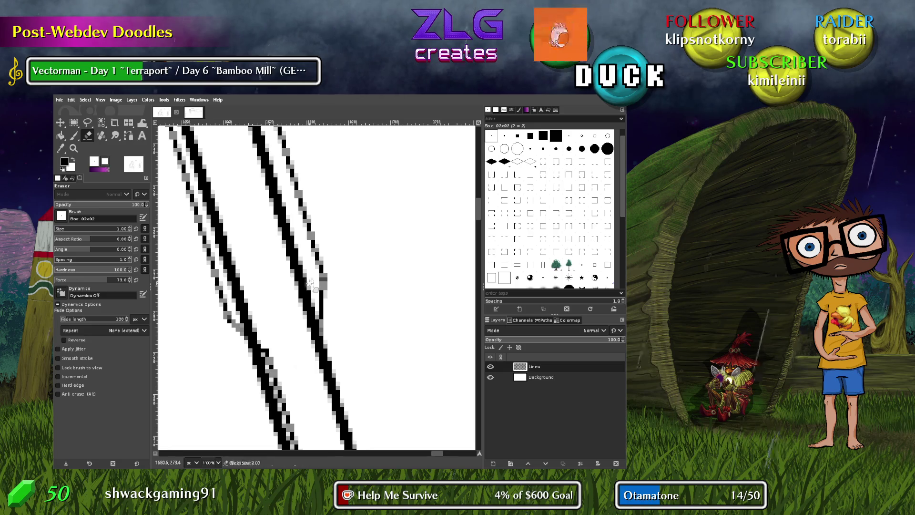
left_click_drag(301, 276, 312, 336)
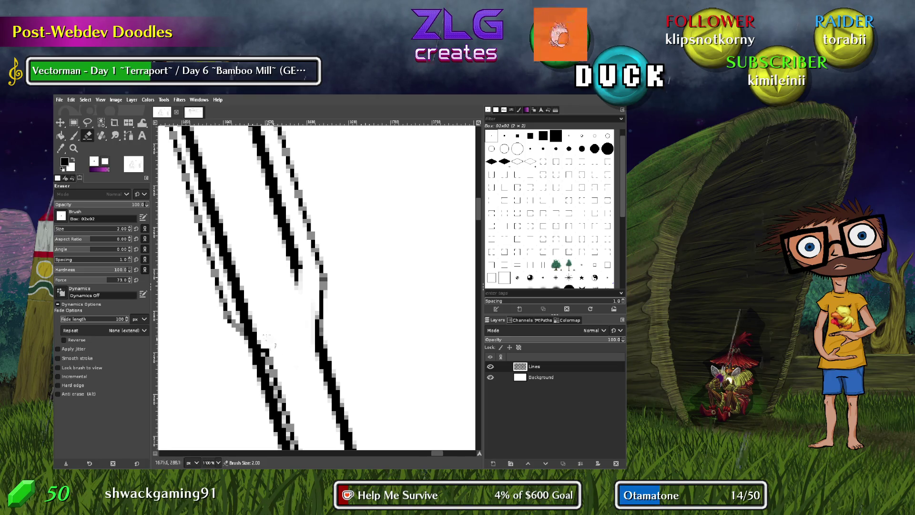
mouse_move(257, 334)
left_mouse_down()
mouse_move(239, 308)
mouse_move(246, 322)
left_mouse_up()
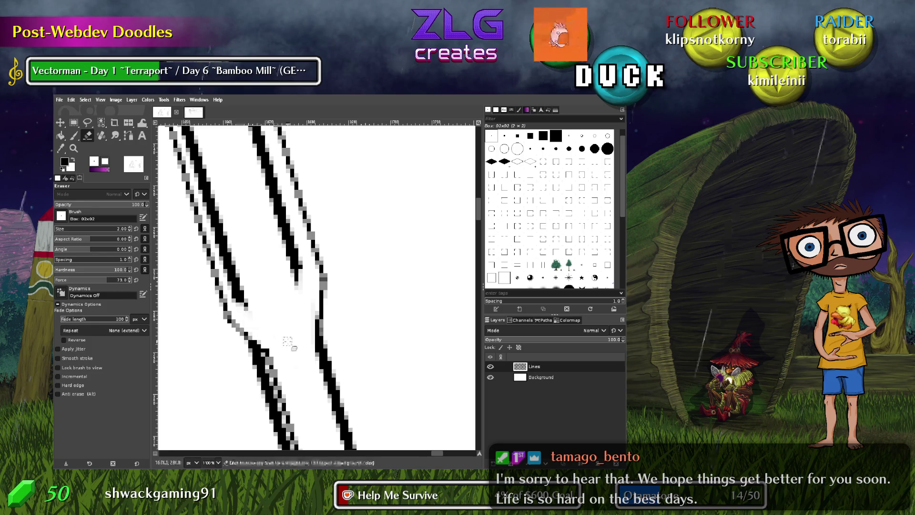
mouse_move(288, 341)
left_mouse_down()
mouse_move(279, 231)
mouse_move(241, 226)
mouse_move(284, 350)
left_mouse_up()
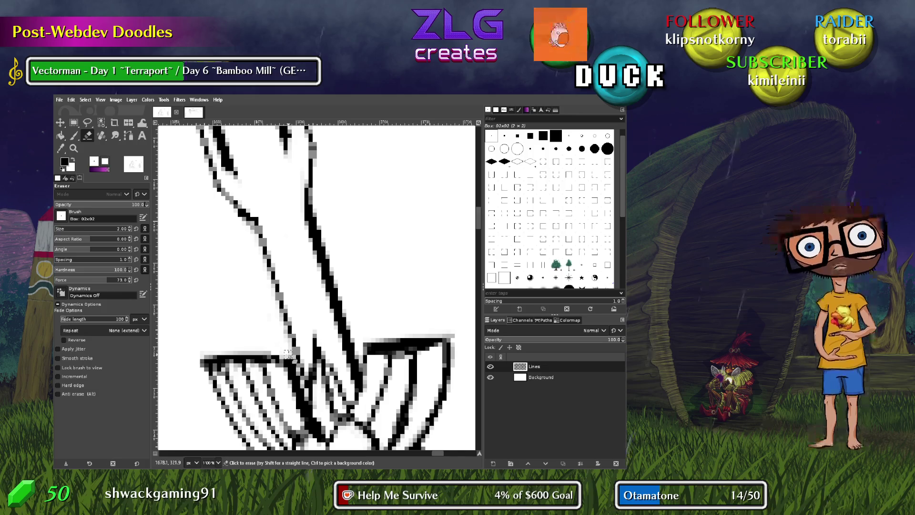
Erase stray pixels near the crossguard and paint a short stroke to mend the line
left_click_drag(290, 360, 293, 362)
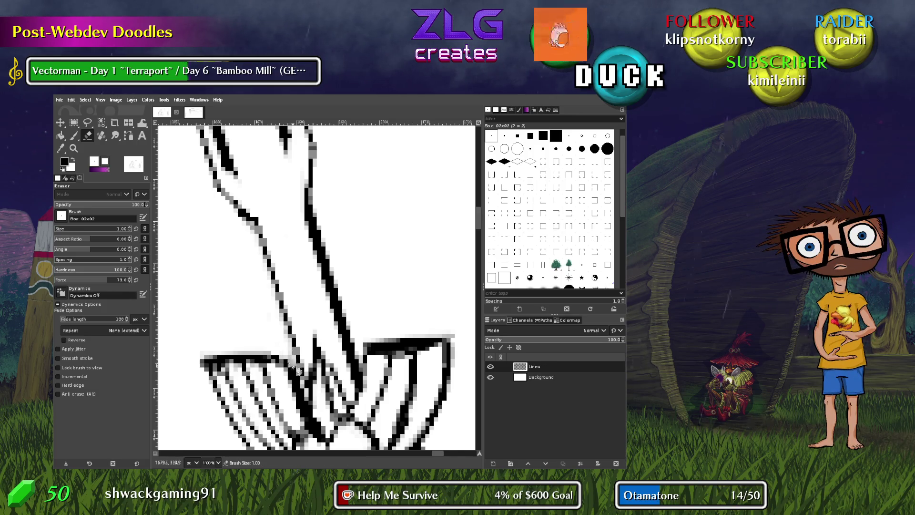
left_click_drag(299, 384, 304, 396)
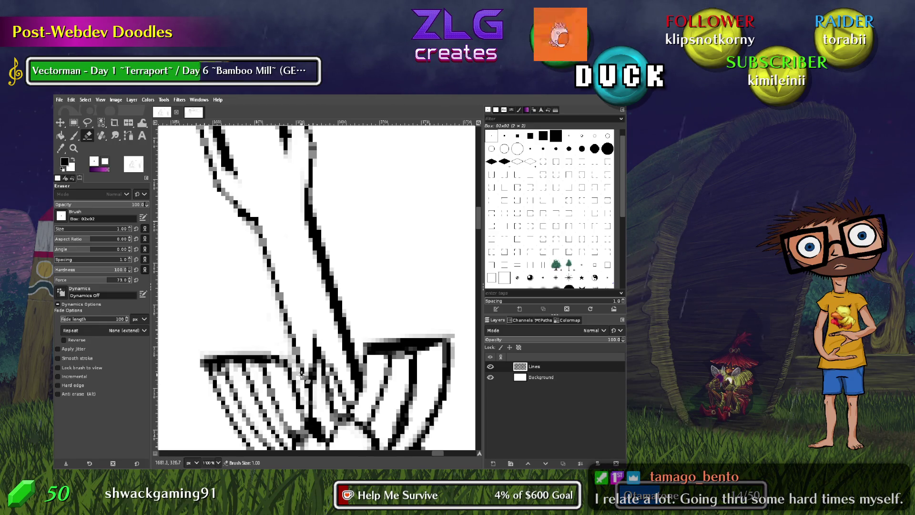
key("p")
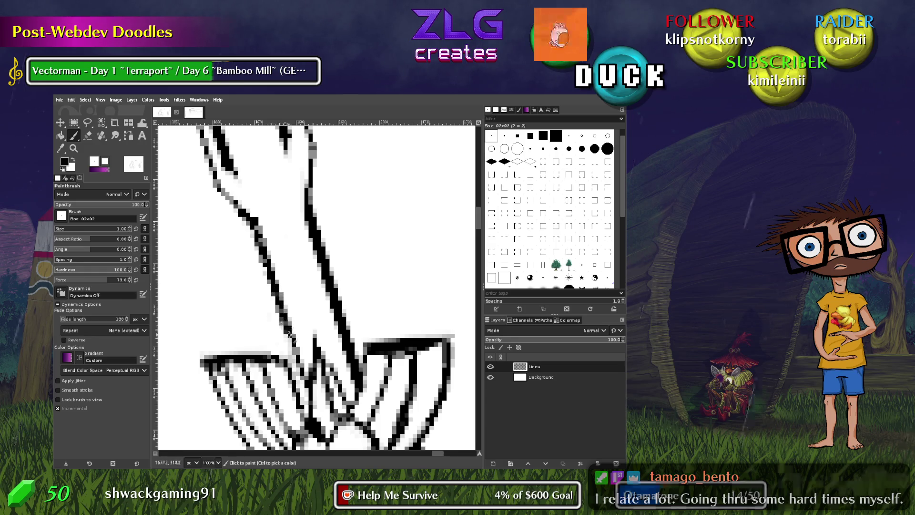
left_click_drag(296, 367, 309, 394)
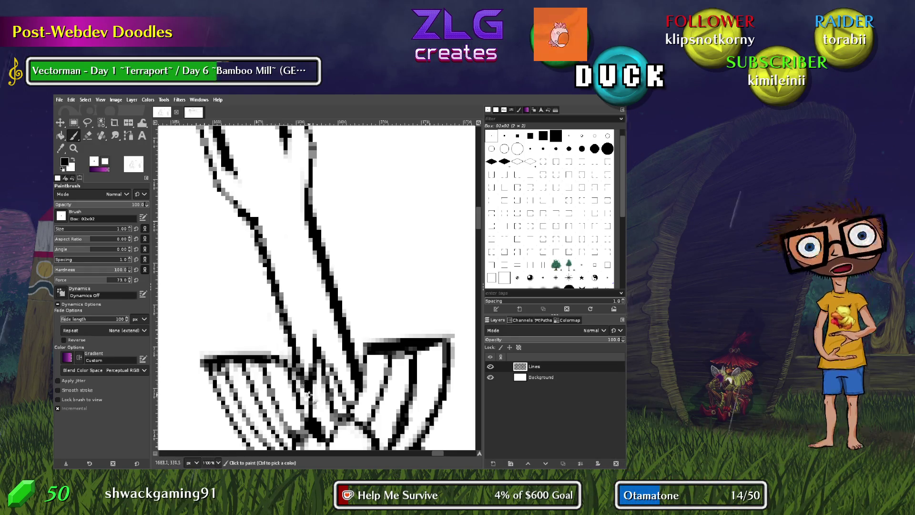
Touch up individual pixels at the bevel joins, then zoom back out to 400%
key("shift+e")
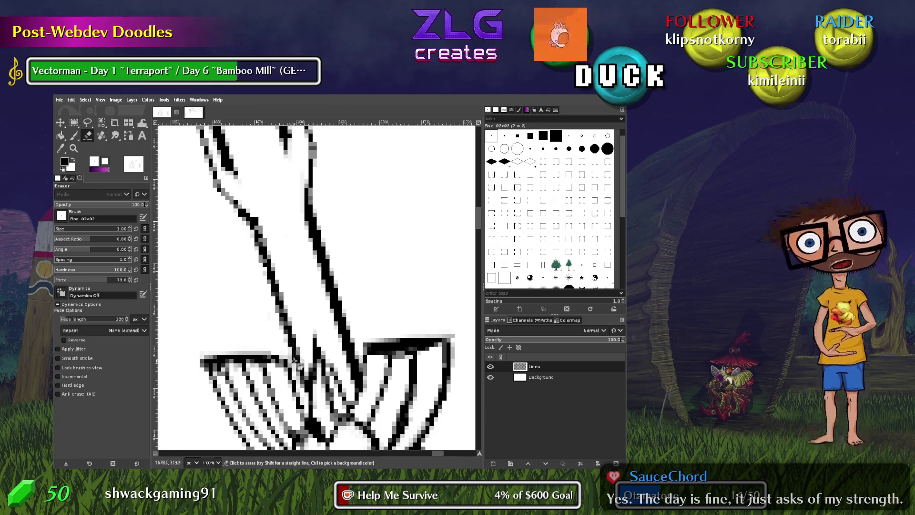
scroll(305, 306, "up", 2)
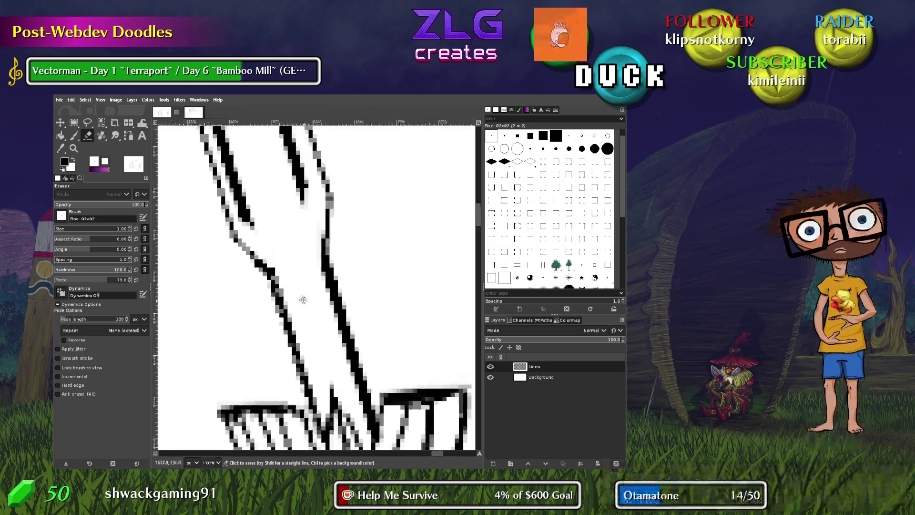
key("p")
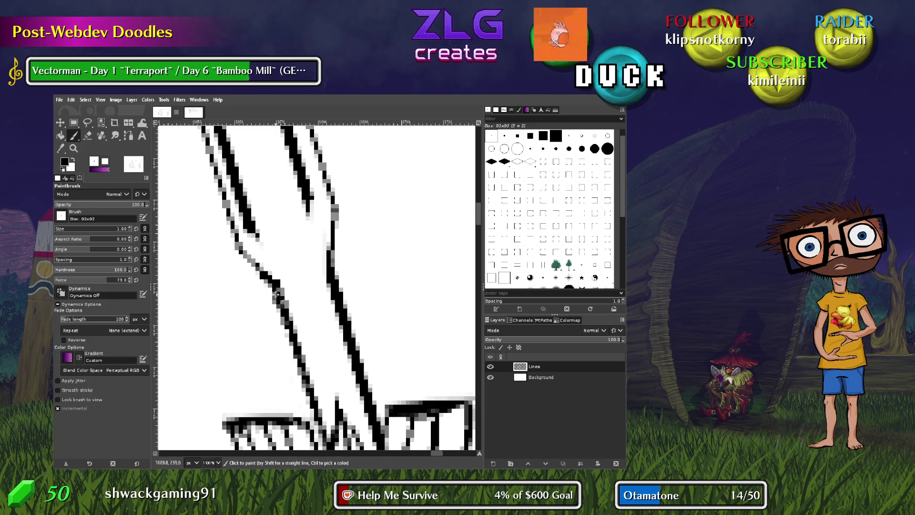
key("shift+e")
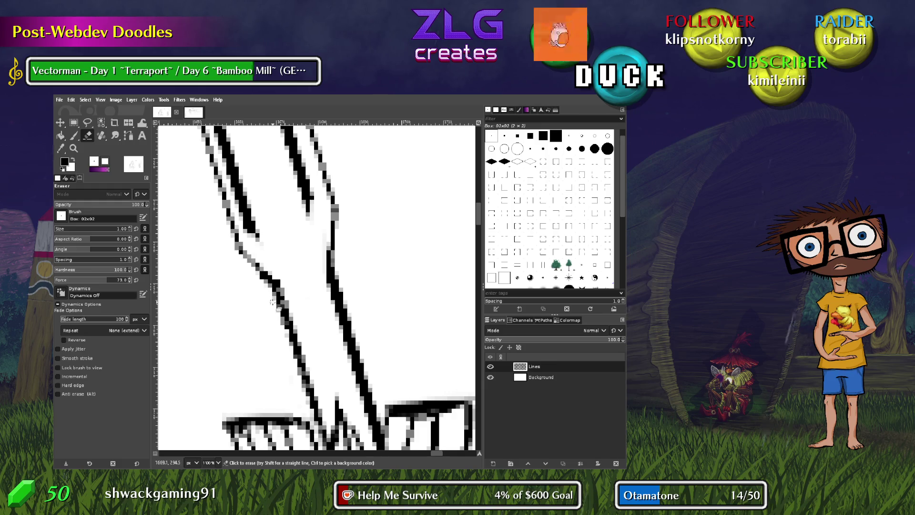
key("p")
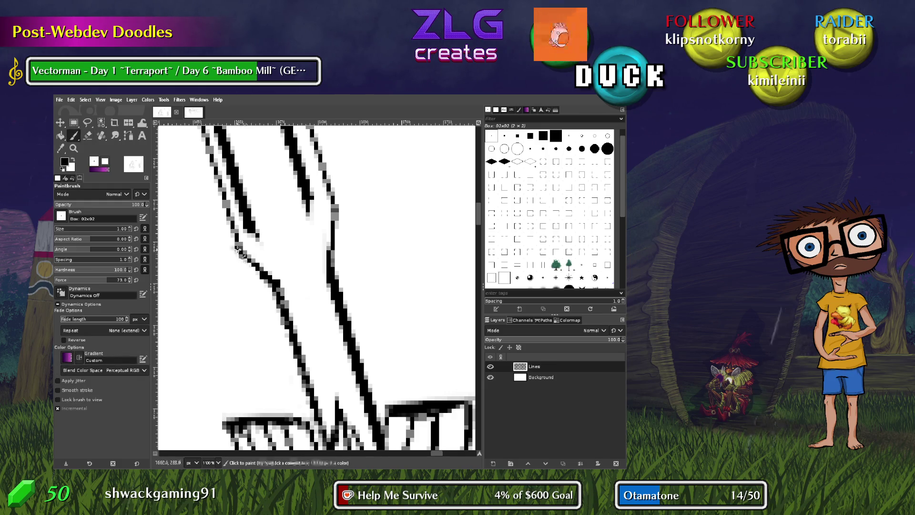
key("shift+e")
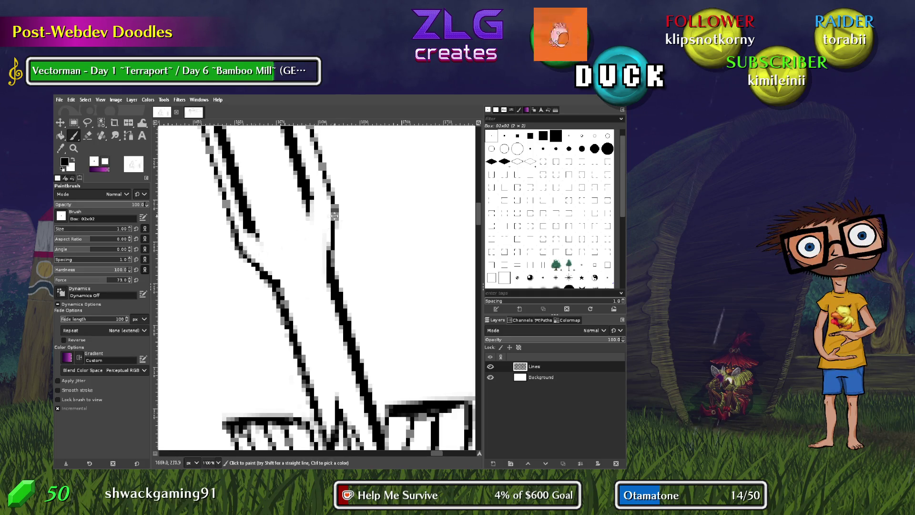
scroll(336, 276, "up", 2)
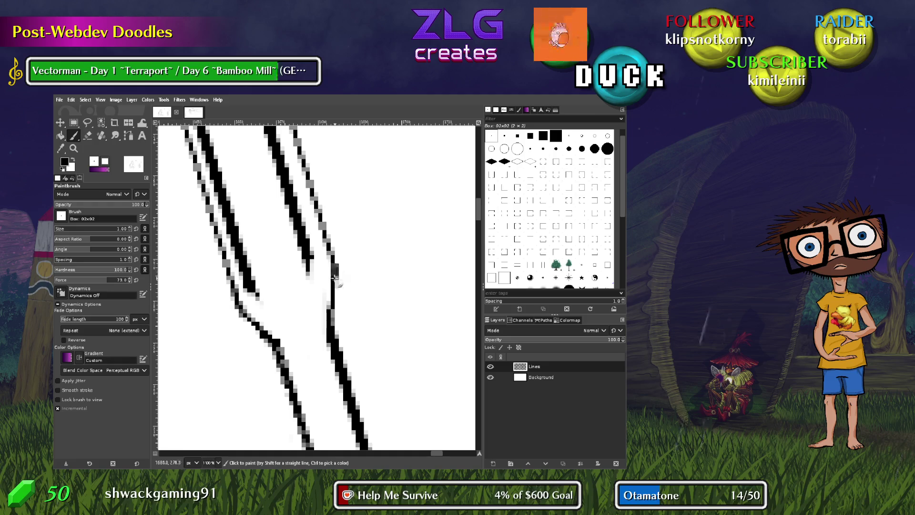
scroll(335, 281, "up", 2)
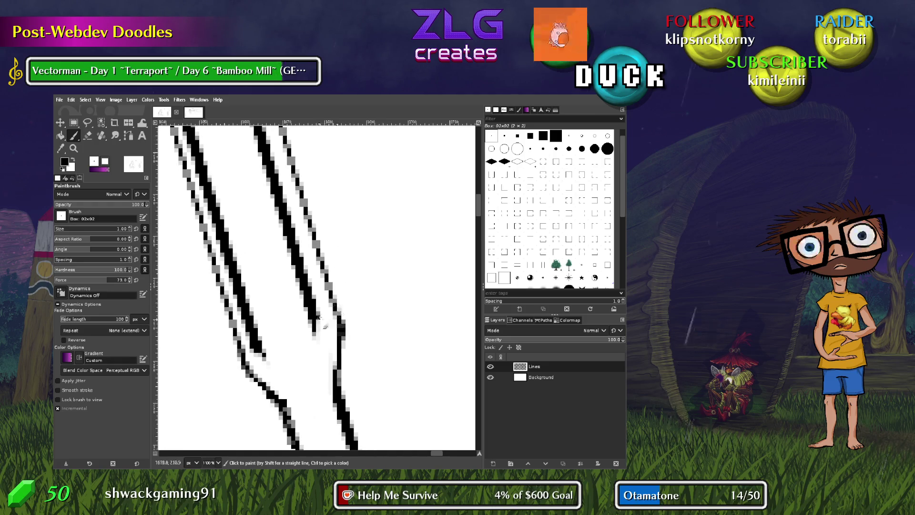
scroll(319, 310, "up", 5)
scroll(322, 302, "down", 3, "ctrl")
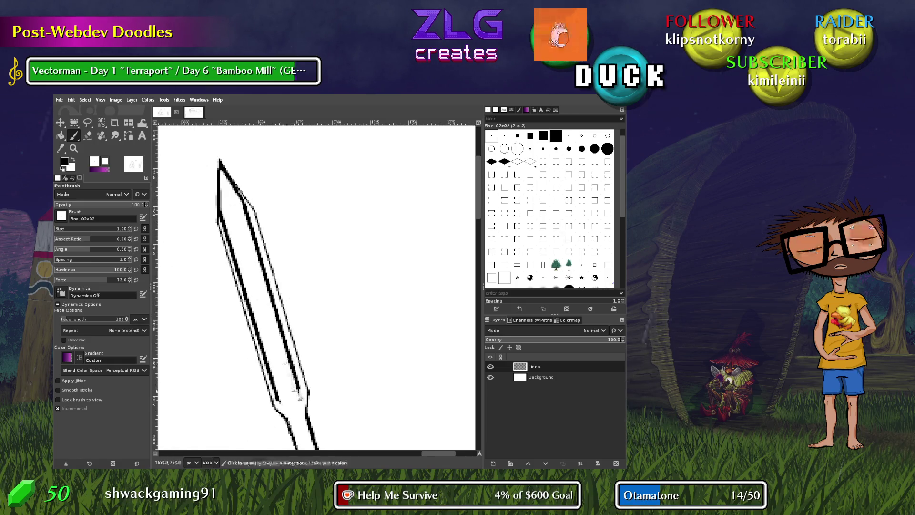
Join the blade's two edges above the crossguard with a short stroke, replacing an undone longer one
scroll(296, 394, "down", 3)
scroll(306, 340, "up", 2, "ctrl")
scroll(302, 305, "up", 3, "ctrl")
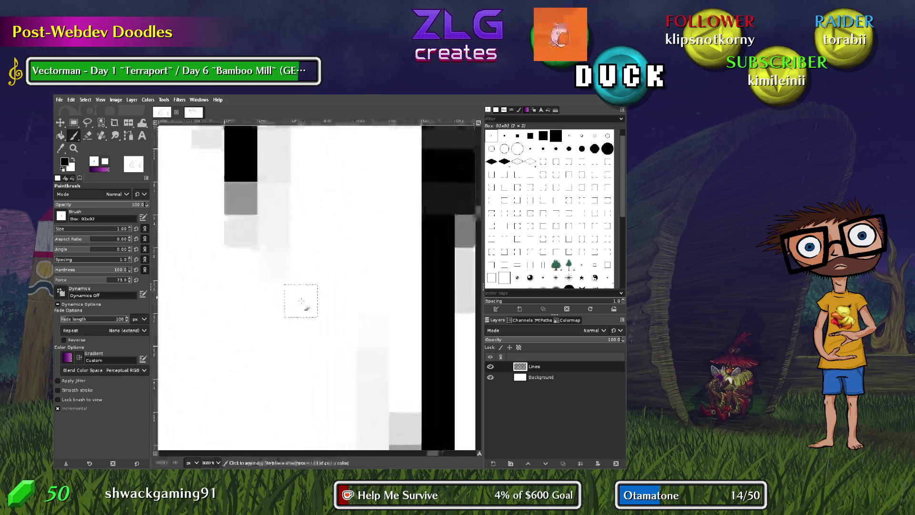
scroll(305, 300, "down", 2, "ctrl")
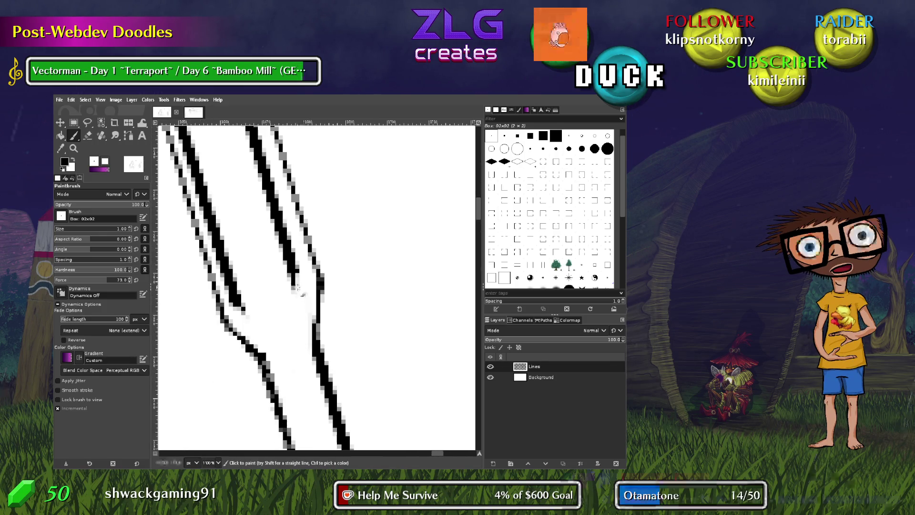
left_click_drag(297, 288, 315, 321)
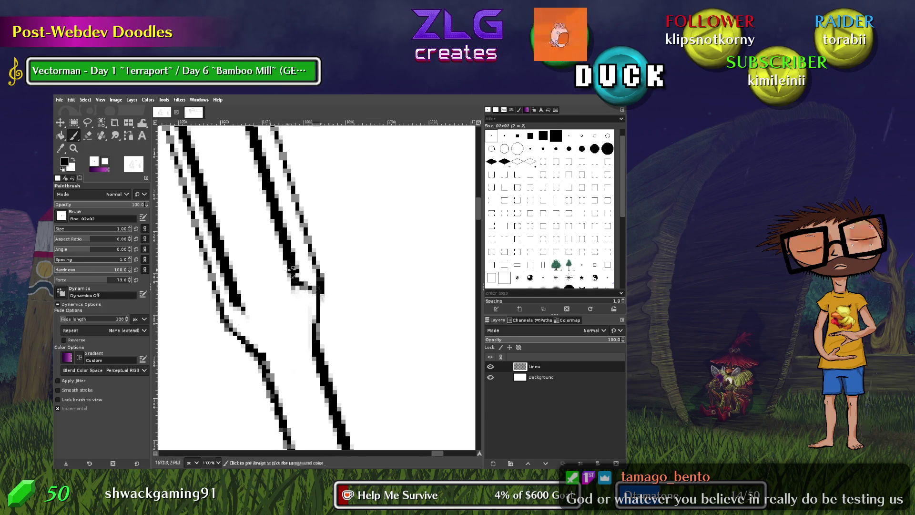
key("ctrl+z")
left_click_drag(293, 270, 319, 274)
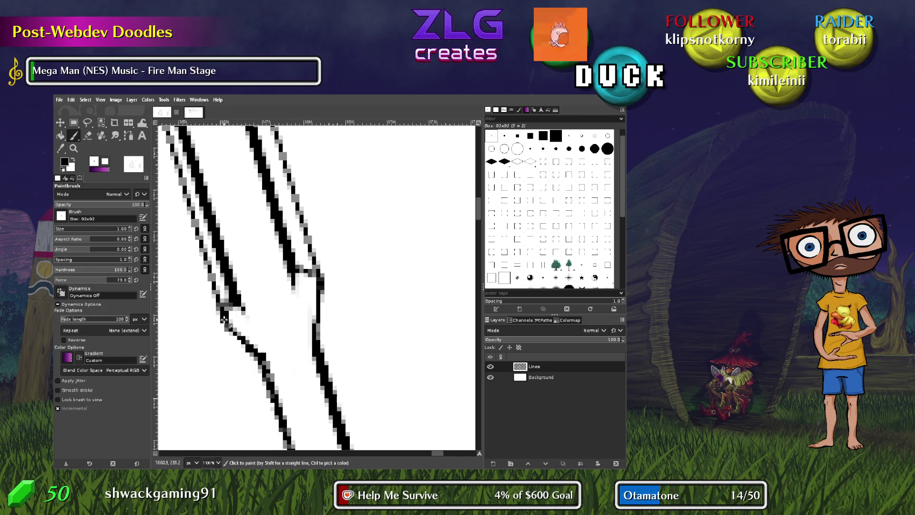
scroll(224, 319, "down", 5)
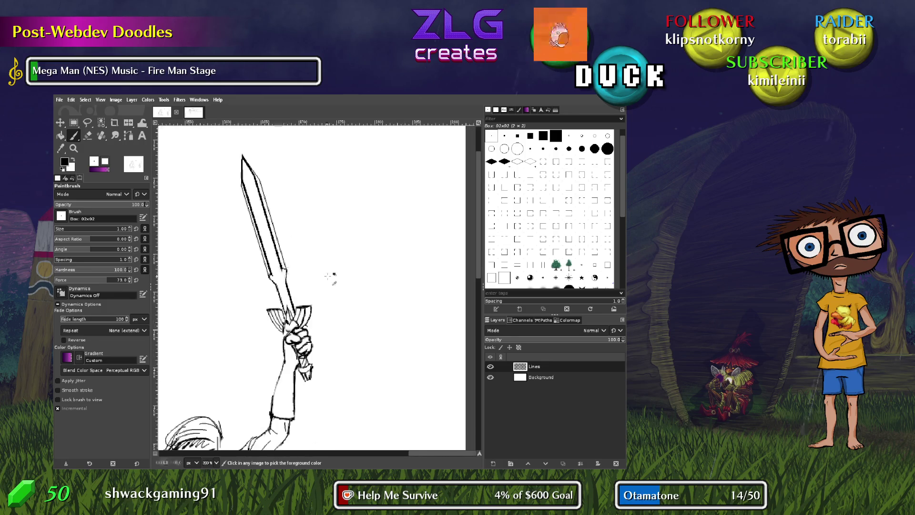
Add a straight line along the lower blade edge and erase stray pixels beside it
scroll(330, 276, "up", 1)
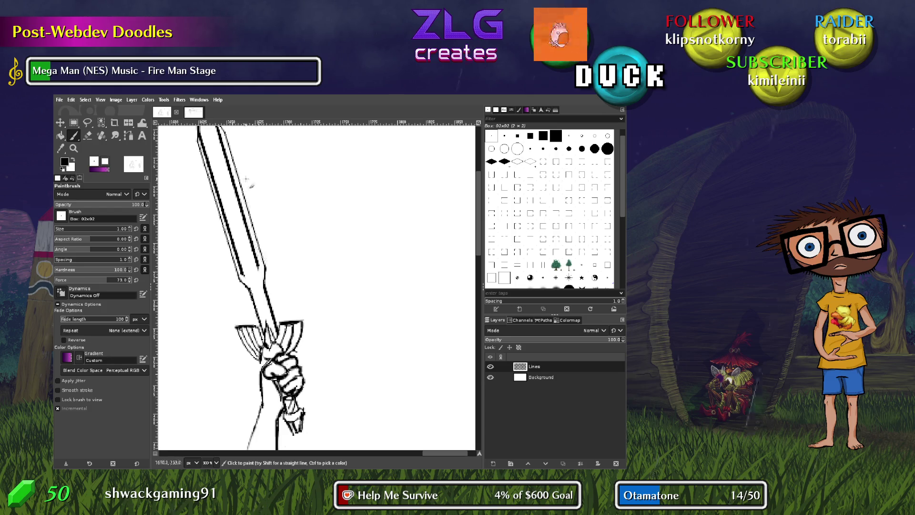
scroll(256, 266, "up", 3)
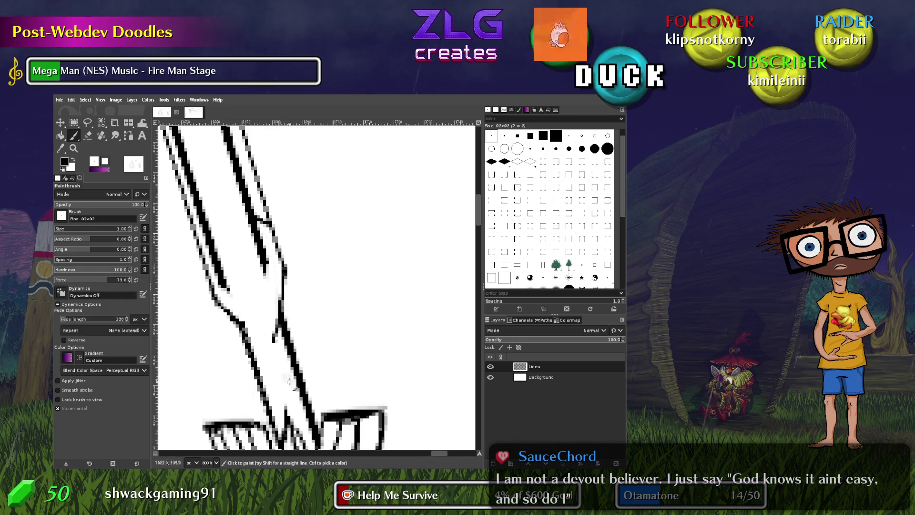
left_click_drag(291, 383, 248, 289)
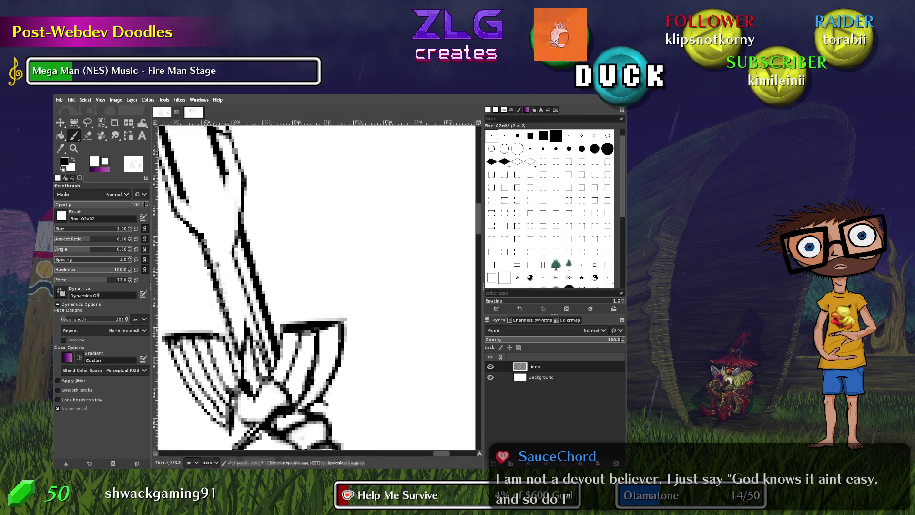
left_click(243, 344, "shift")
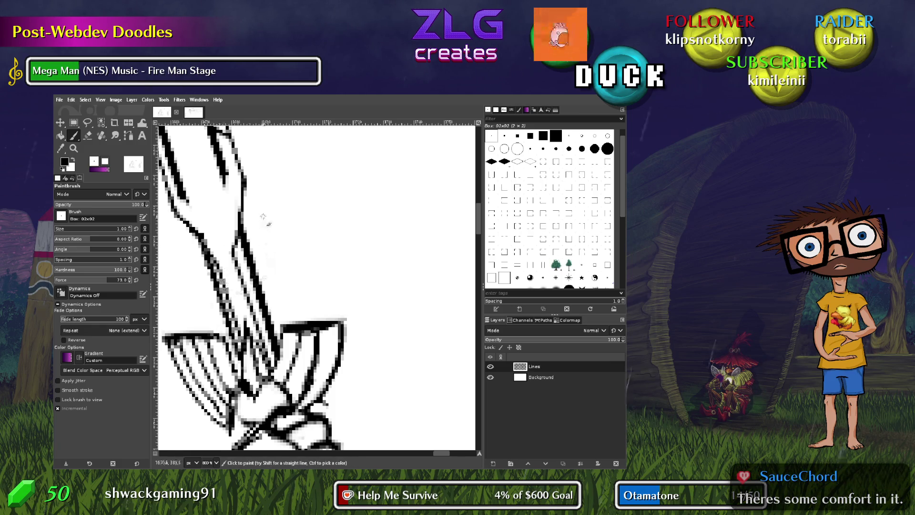
scroll(311, 336, "up", 5)
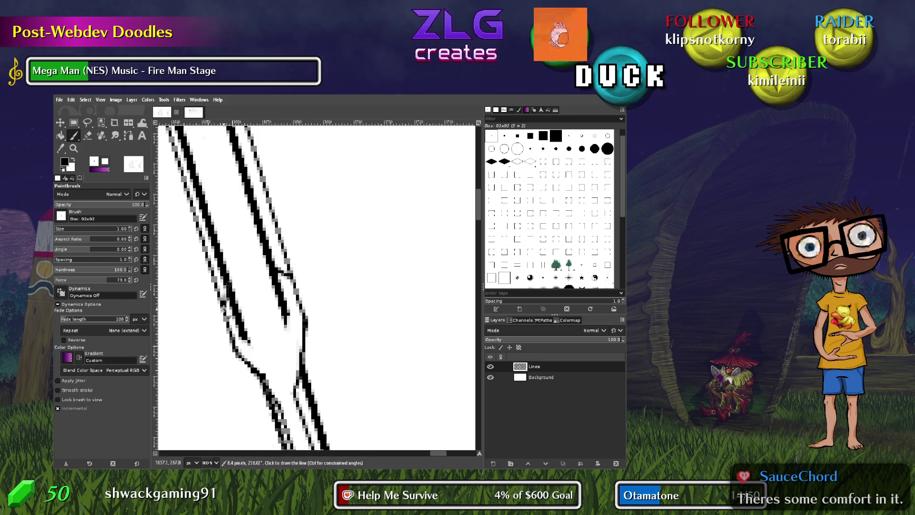
key("shift+e")
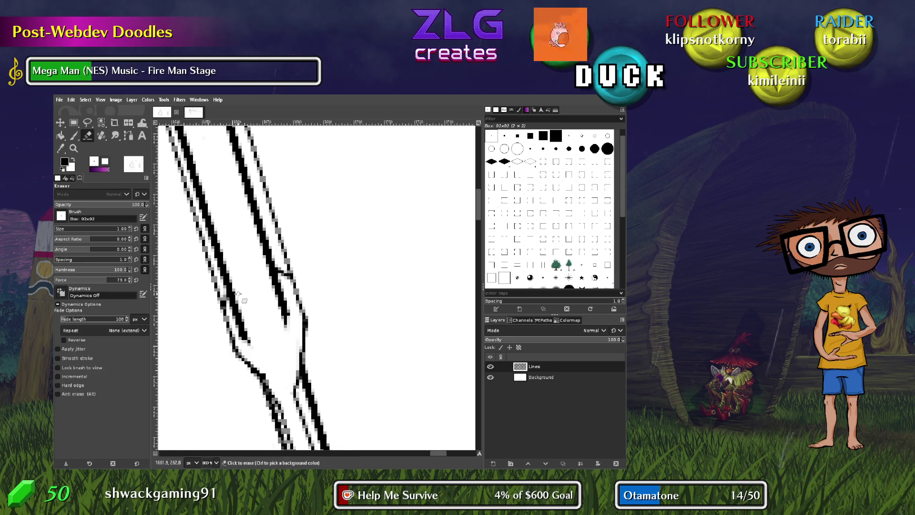
left_click_drag(236, 311, 242, 325)
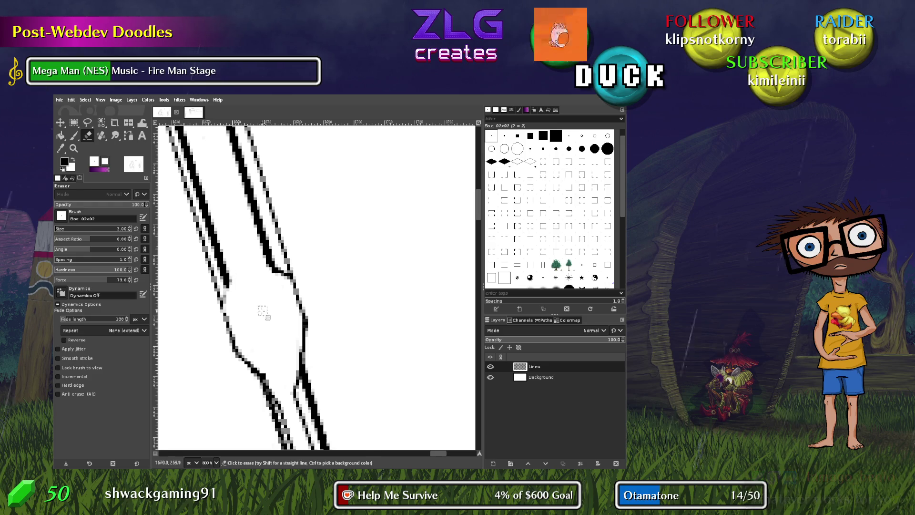
Return to the Paintbrush and reduce the brush size to 1 px
key("p")
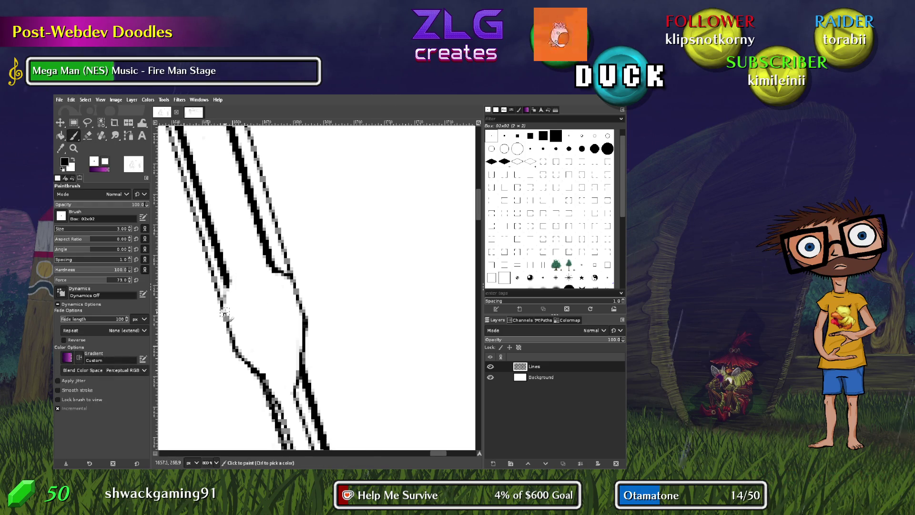
key("ctrl")
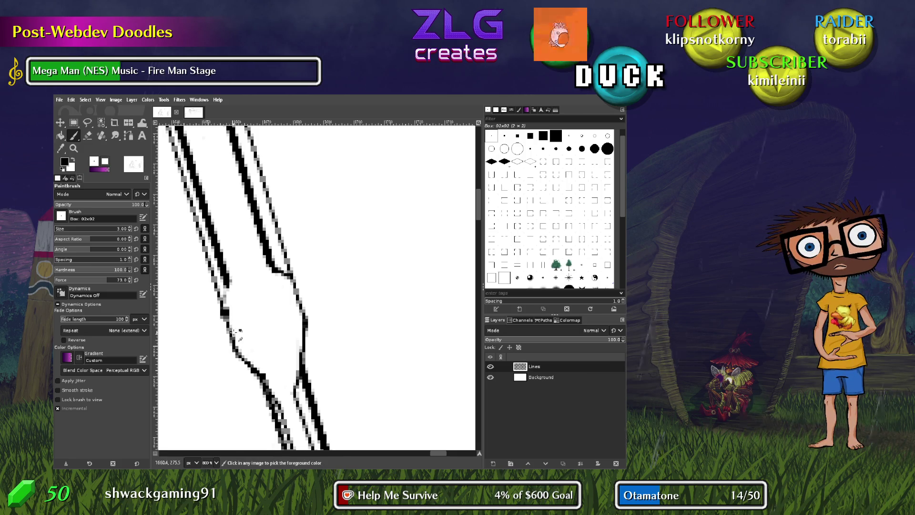
key("bracketleft")
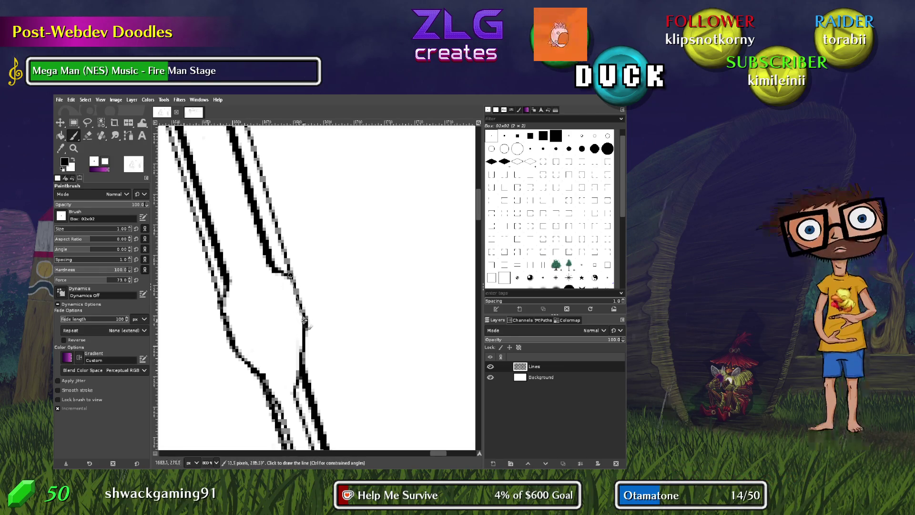
scroll(311, 324, "down", 3)
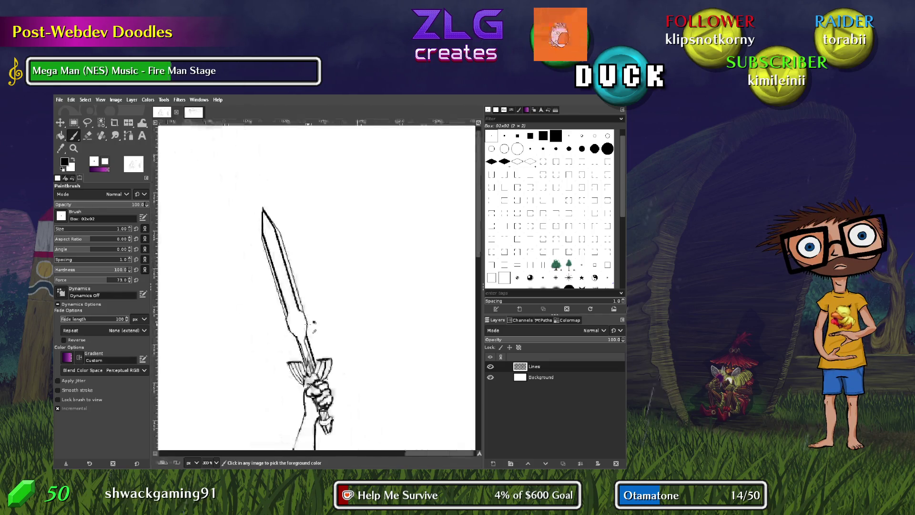
Extend the tip's inner bevel curve to the right edge and thin the diagonal lines near the tip
scroll(317, 344, "up", 5)
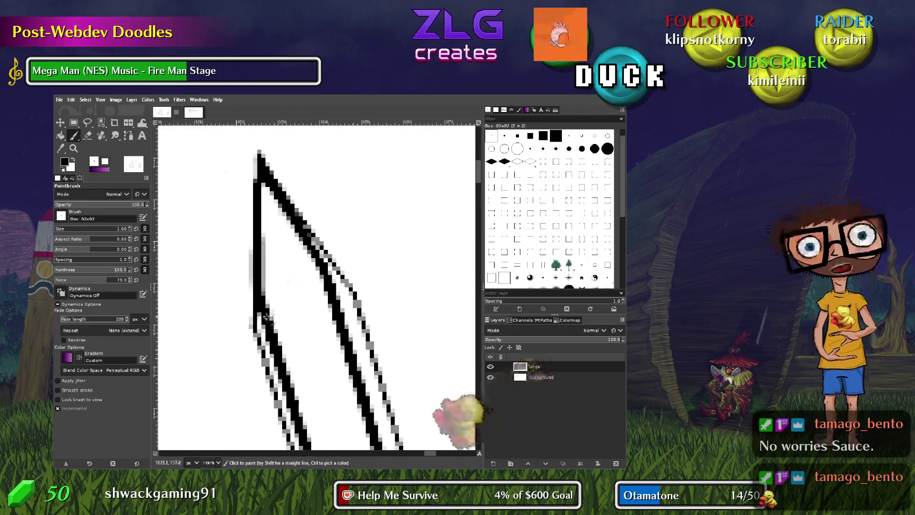
mouse_move(285, 266)
left_mouse_down()
mouse_move(319, 280)
mouse_move(285, 269)
left_mouse_up()
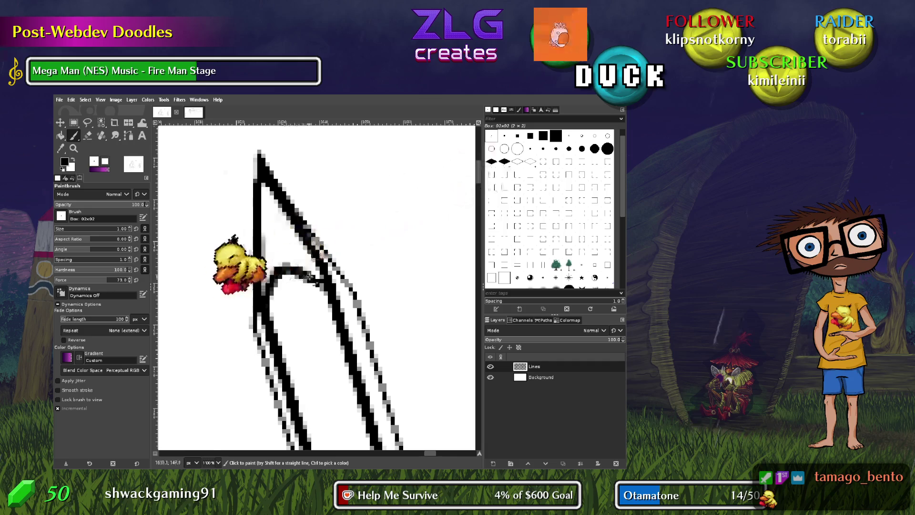
key("shift+e")
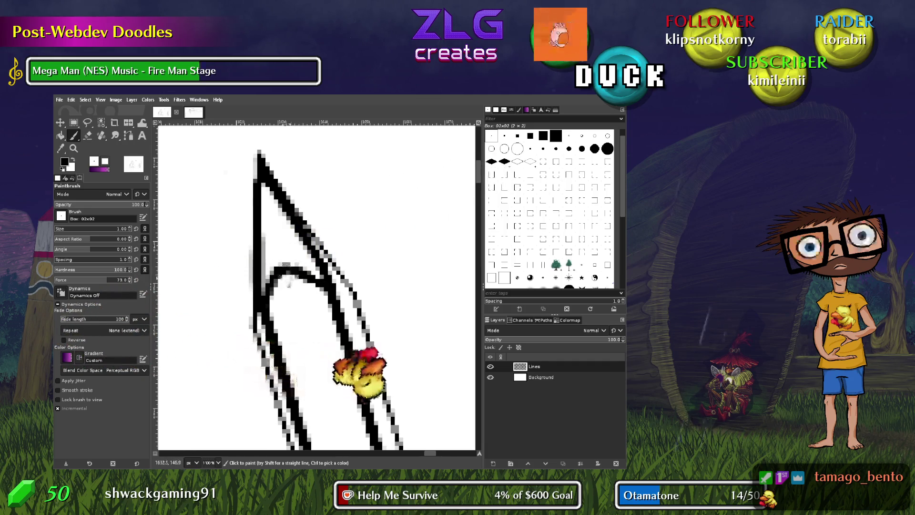
left_click_drag(259, 290, 259, 250)
key("ctrl+z")
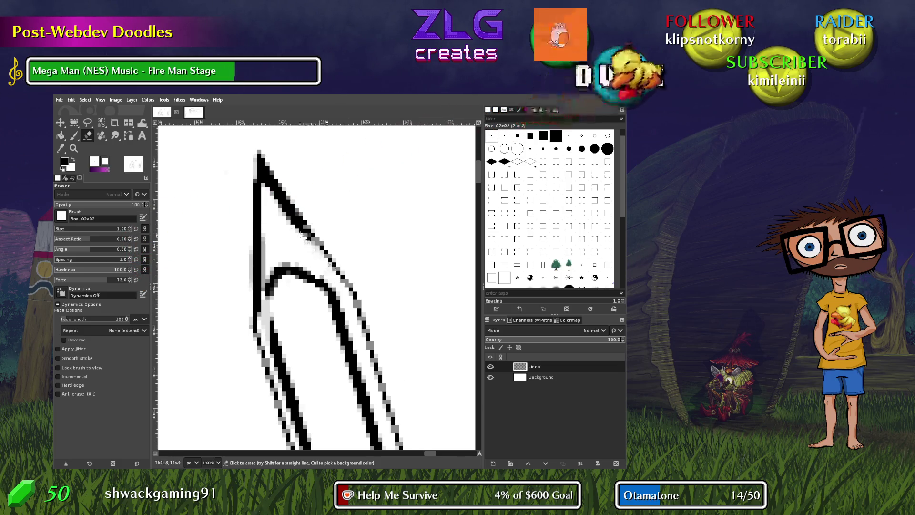
left_click(295, 226)
left_click(300, 226)
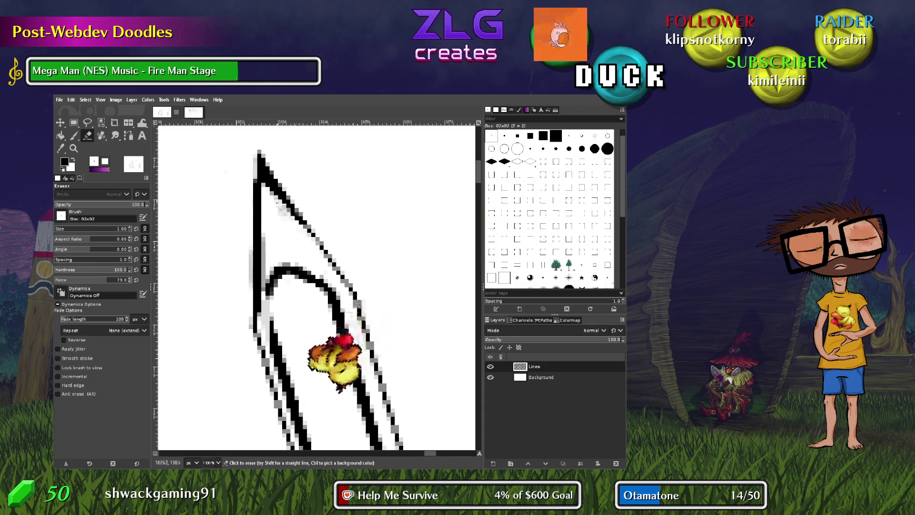
left_click(268, 182)
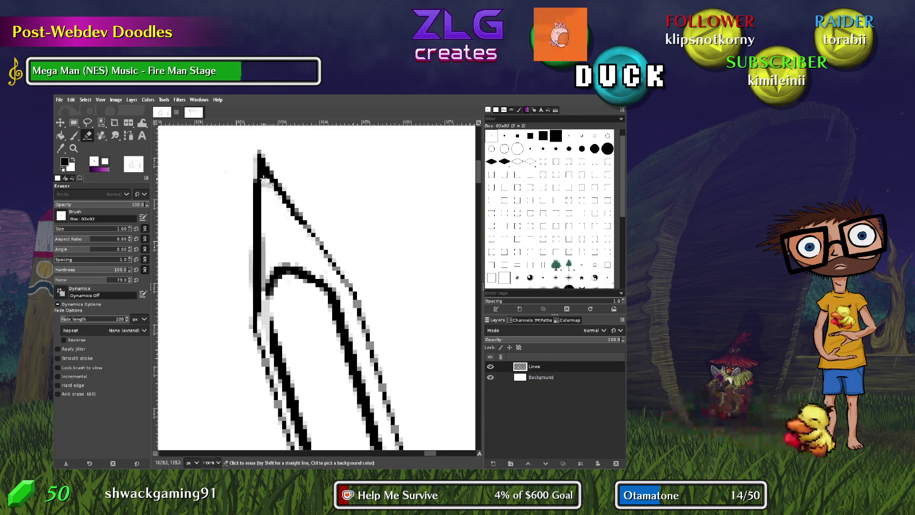
Erase the rough pixels along the tip's left edge and repaint that edge cleanly
key("p")
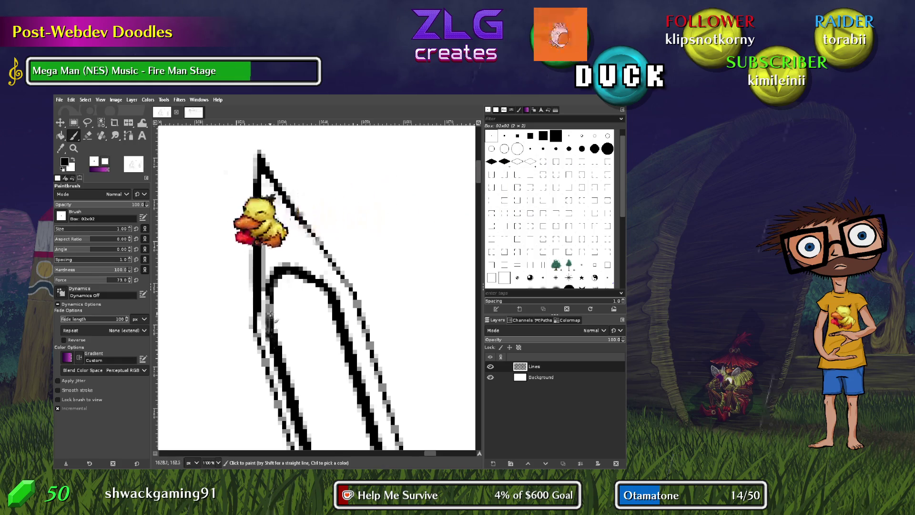
scroll(268, 294, "down", 5)
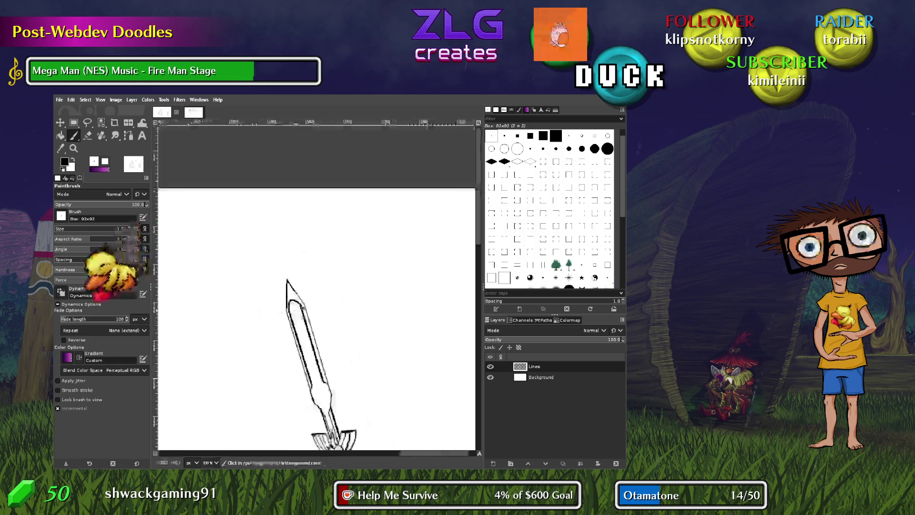
scroll(277, 313, "up", 5)
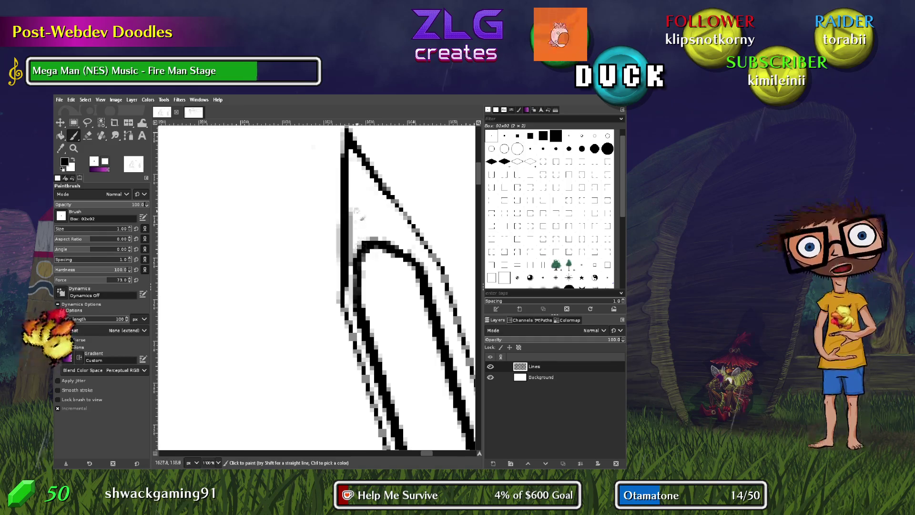
scroll(313, 266, "up", 2)
scroll(313, 266, "right", 2)
key("shift+e")
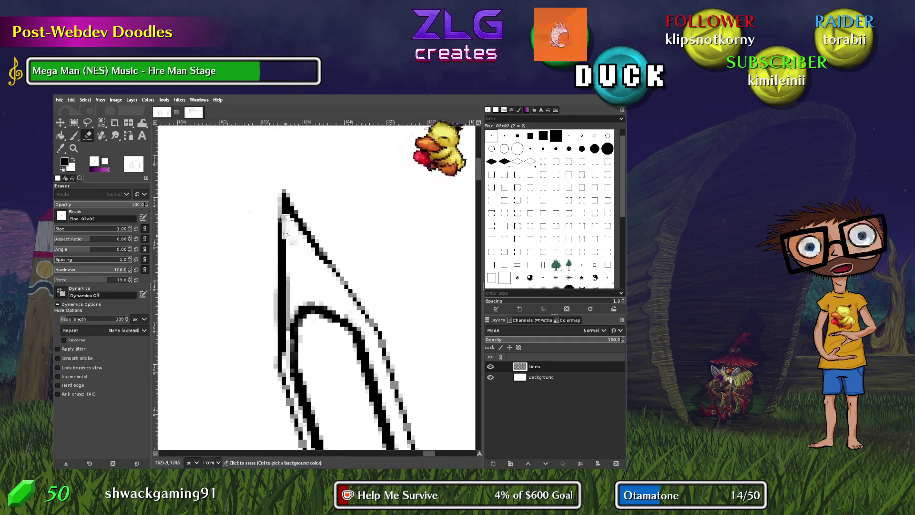
left_click_drag(287, 287, 286, 334)
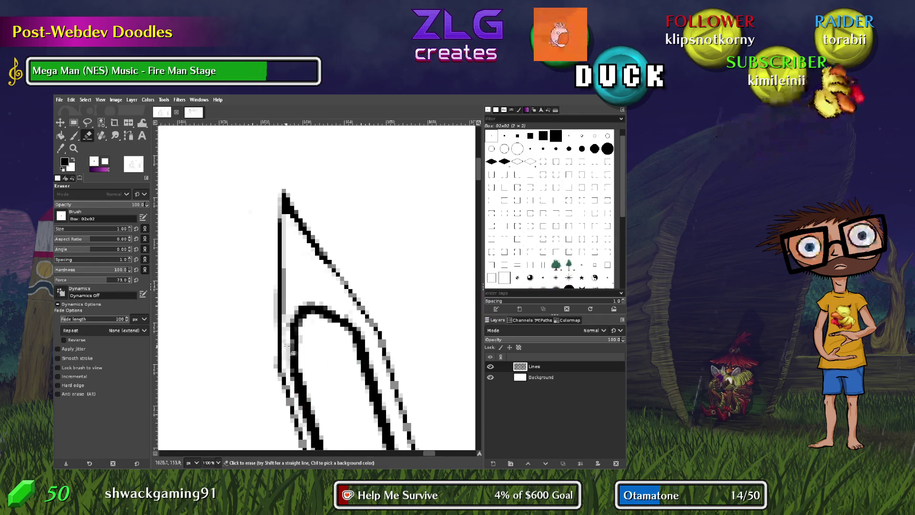
key("p")
left_click_drag(285, 217, 281, 192)
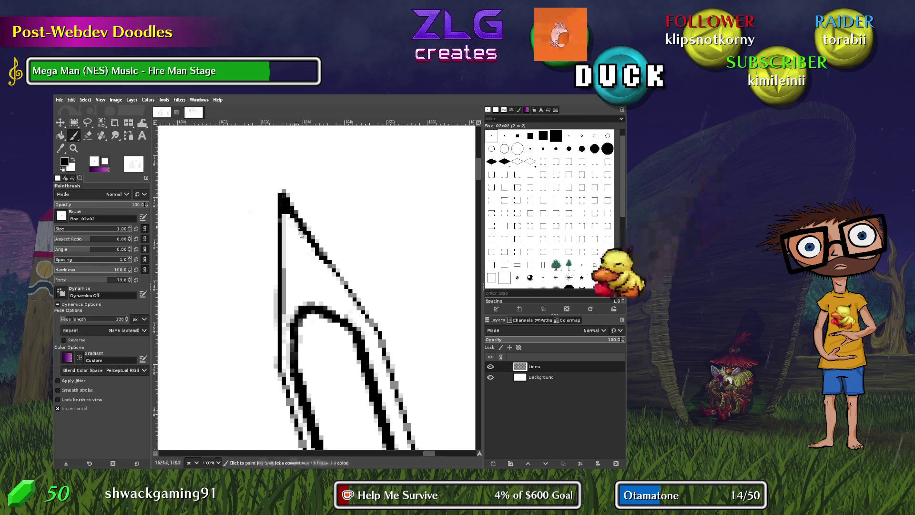
Zoom out from 1100% to 100% to show the hero from sword tip to boots
scroll(281, 191, "down", 5)
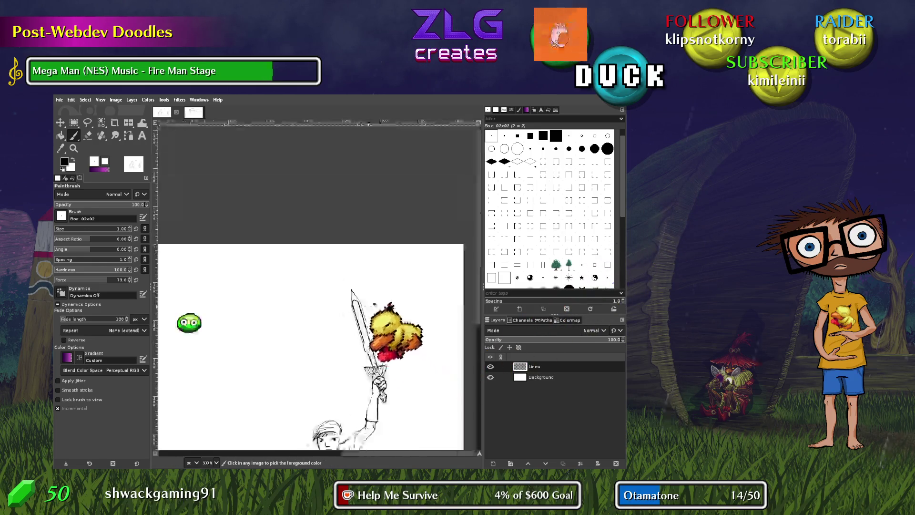
scroll(367, 205, "down", 3)
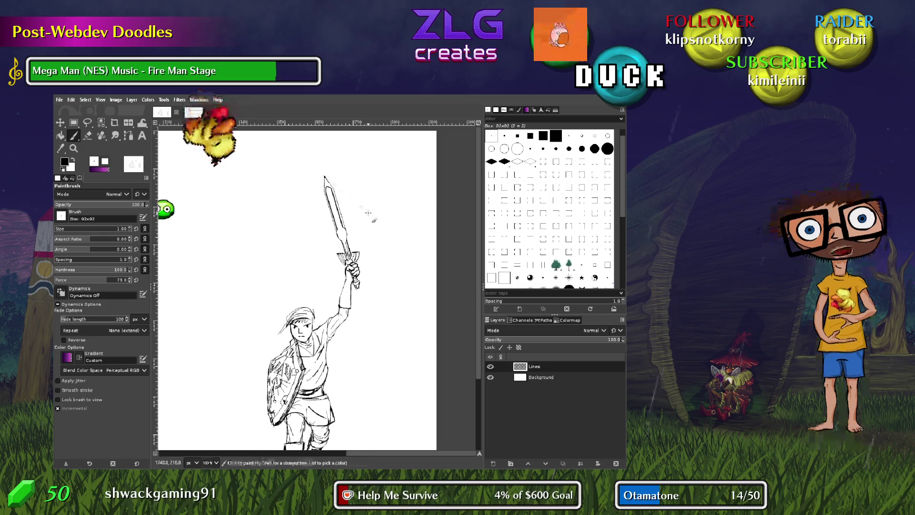
scroll(385, 263, "down", 2)
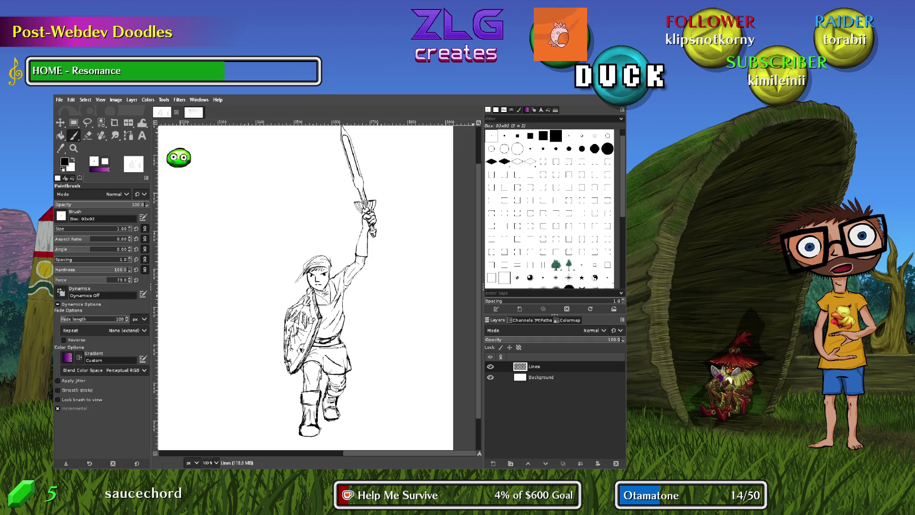
Switch to the 3 px Dot 32x32 brush with Pressure Size dynamics, test-scribble, and undo it
key("p")
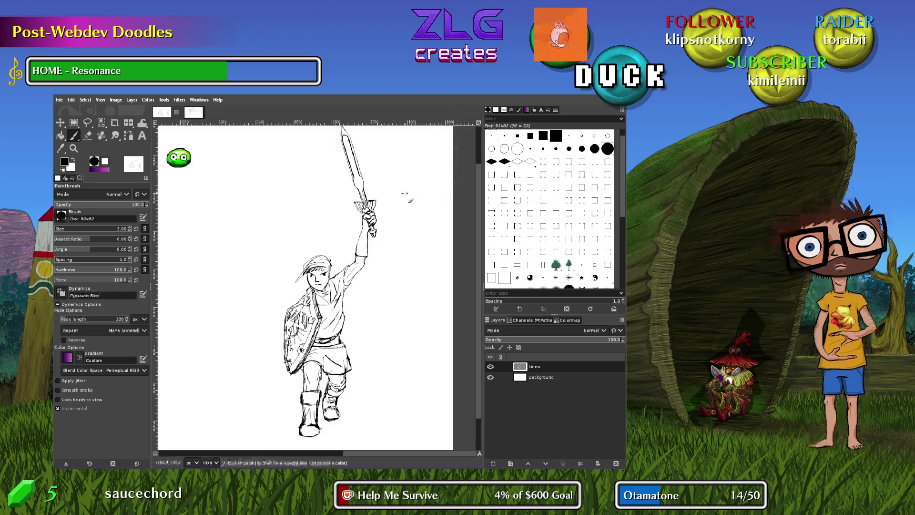
left_click_drag(207, 236, 263, 210)
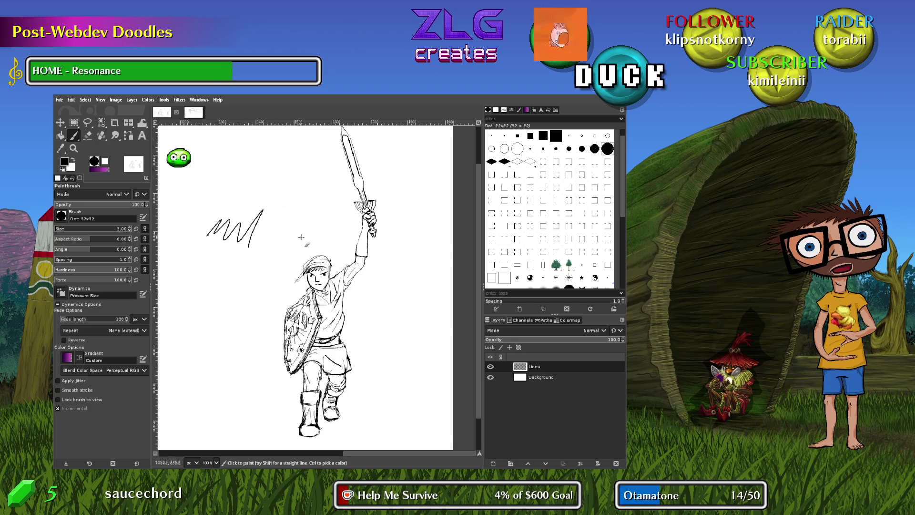
key("ctrl+z")
mouse_move(196, 228)
left_mouse_down()
mouse_move(380, 287)
mouse_move(382, 243)
mouse_move(439, 206)
left_mouse_up()
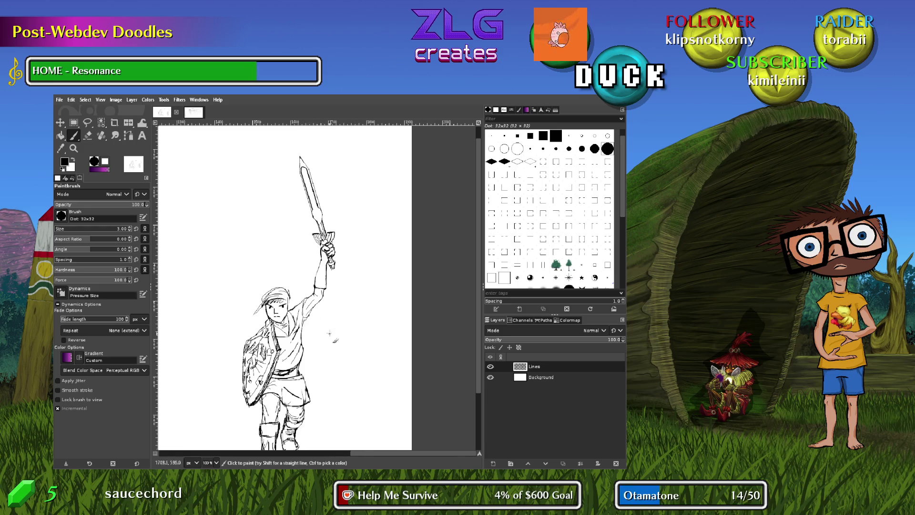
Pan and zoom to 300%, centred on the hero's torso, shield and shorts
mouse_move(337, 385)
left_mouse_down()
mouse_move(359, 321)
mouse_move(350, 325)
left_mouse_up()
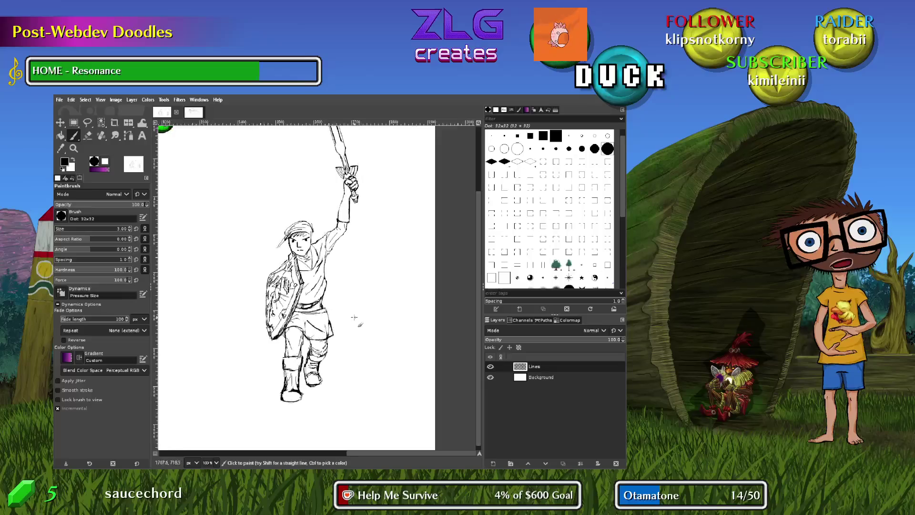
scroll(350, 325, "up", 3)
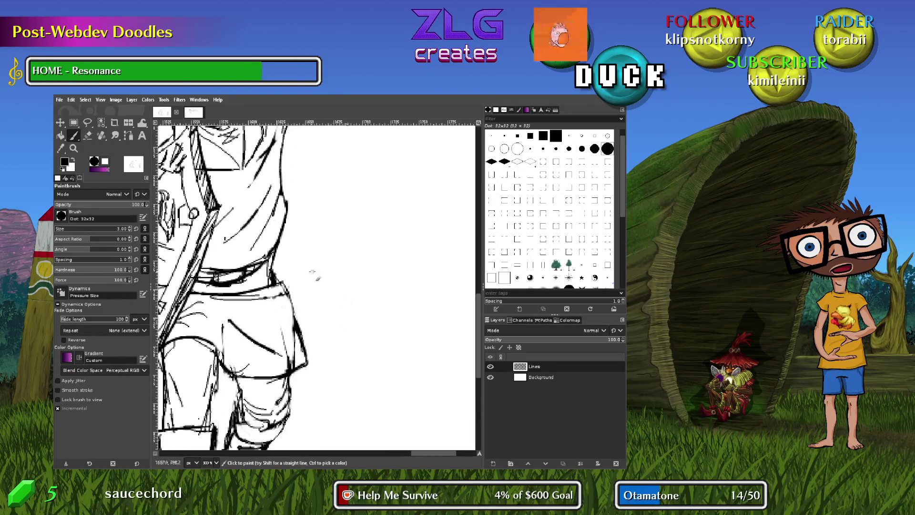
scroll(315, 274, "up", 2)
scroll(318, 286, "left", 3)
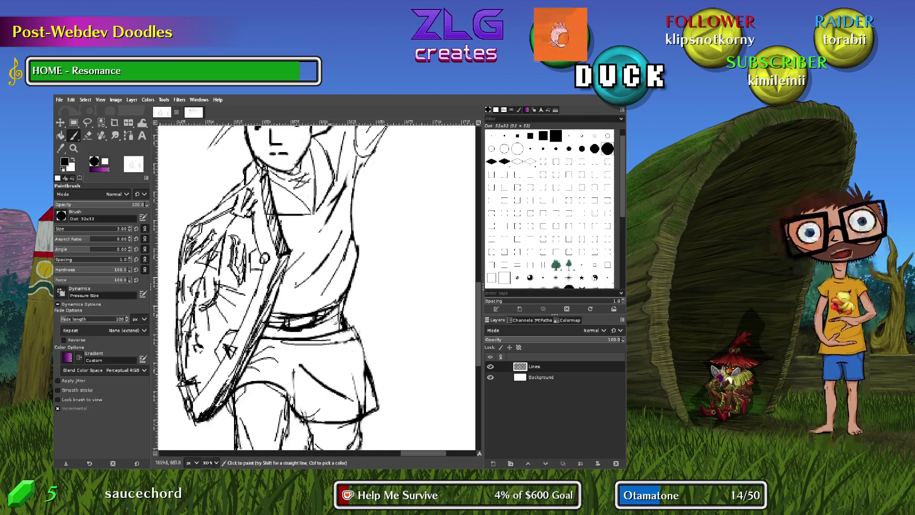
With the Eraser, remove the stray line under the belt and lighten the belt's upper lines
key("shift+e")
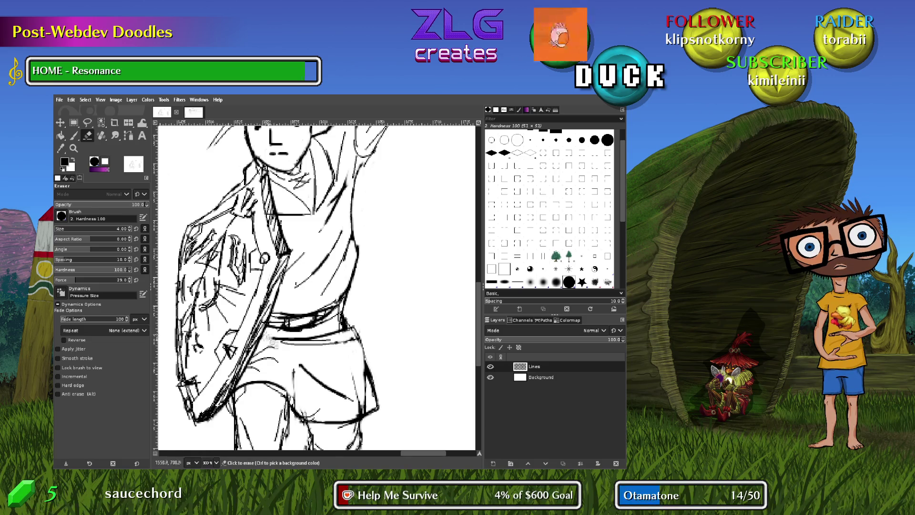
left_click(281, 340)
mouse_move(327, 326)
left_mouse_down()
mouse_move(277, 340)
mouse_move(343, 340)
mouse_move(318, 334)
mouse_move(350, 334)
mouse_move(343, 326)
left_mouse_up()
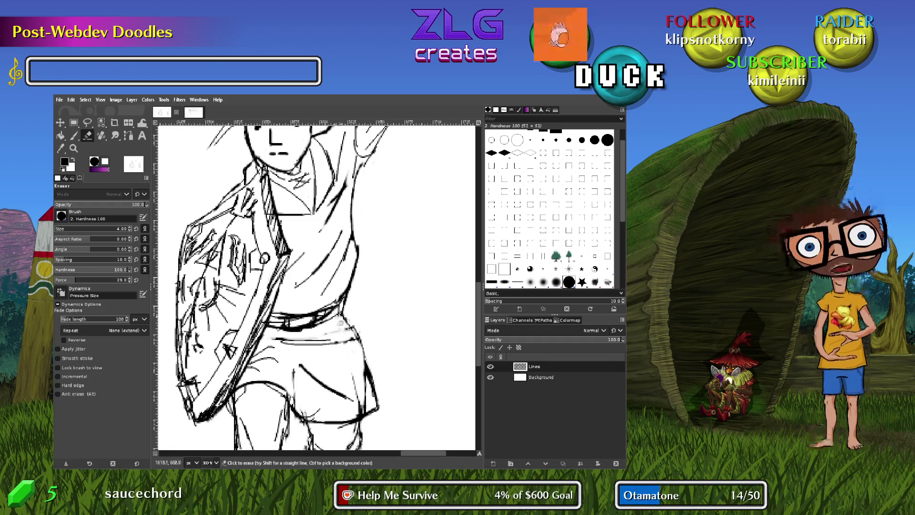
mouse_move(286, 315)
left_mouse_down()
mouse_move(342, 313)
mouse_move(276, 318)
mouse_move(334, 309)
mouse_move(324, 321)
mouse_move(348, 307)
mouse_move(339, 287)
mouse_move(348, 275)
mouse_move(334, 308)
mouse_move(355, 253)
mouse_move(340, 270)
left_mouse_up()
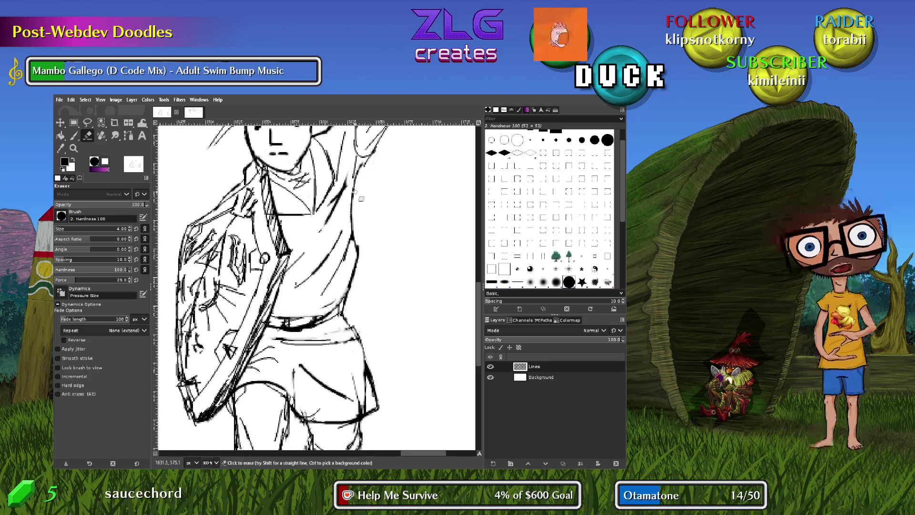
Zoom in on the face and erase the old eyes and brows with an 8 px eraser
key("p")
scroll(355, 228, "up", 5)
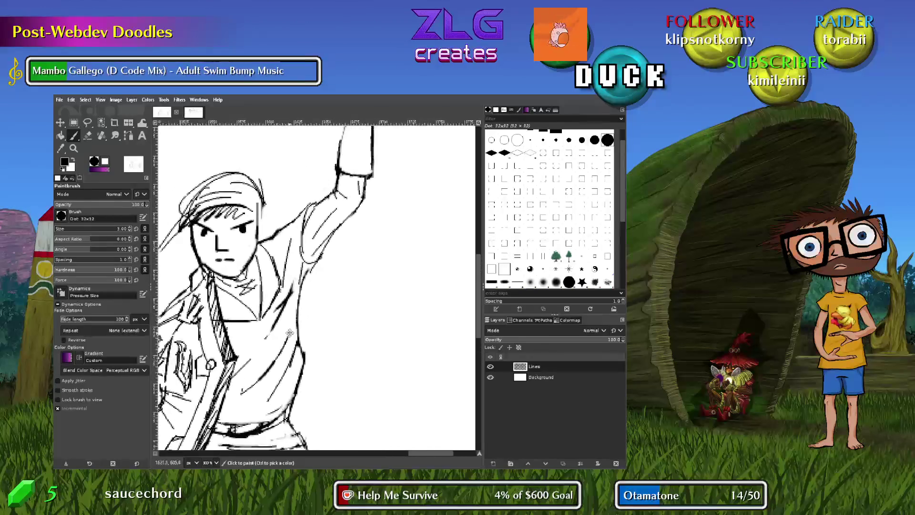
scroll(317, 286, "left", 5)
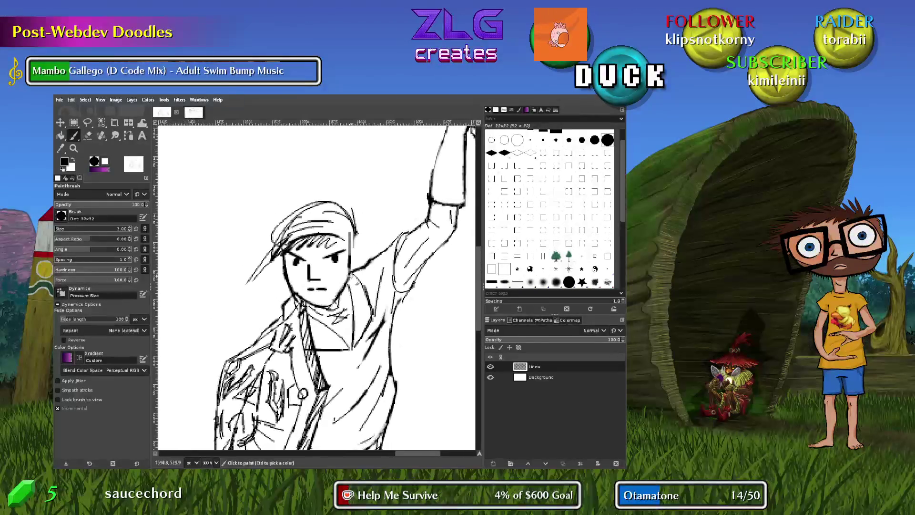
scroll(309, 289, "up", 1)
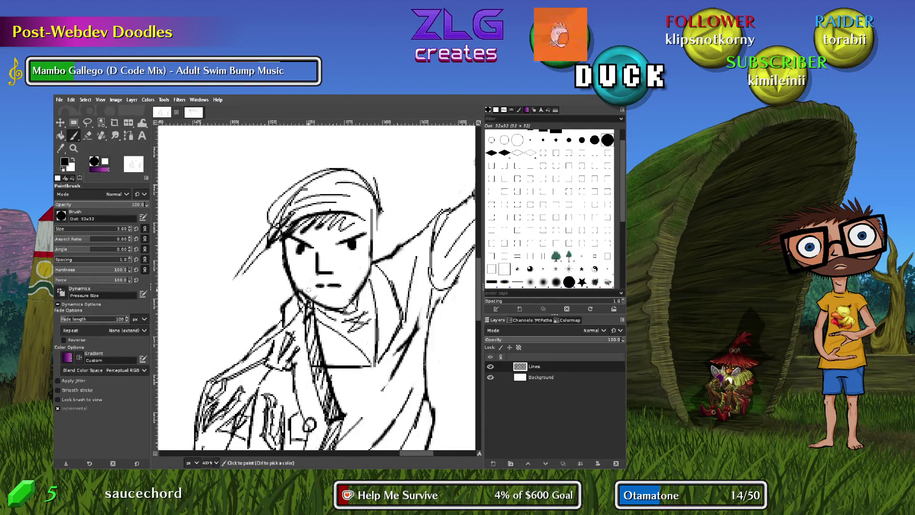
key("shift+e")
mouse_move(353, 244)
left_mouse_down()
mouse_move(365, 241)
mouse_move(354, 236)
left_mouse_up()
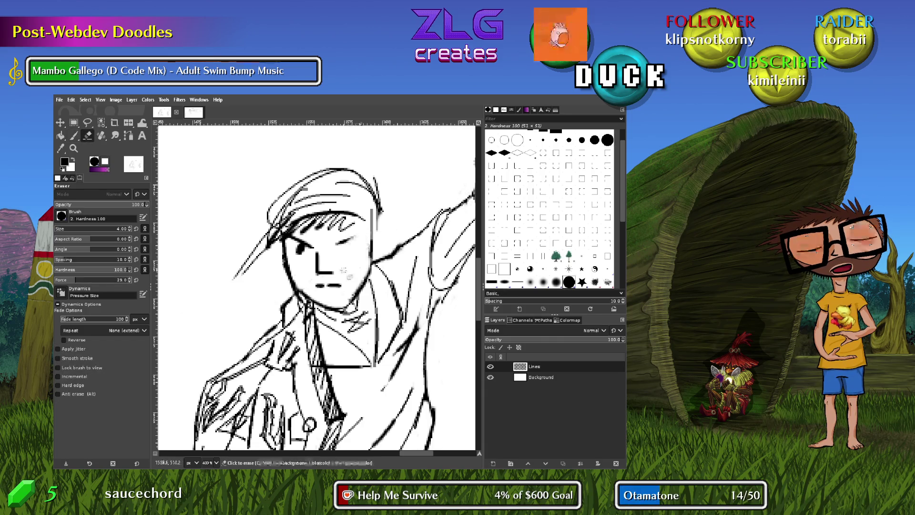
key("bracketright")
key("bracketright")
key("bracketright")
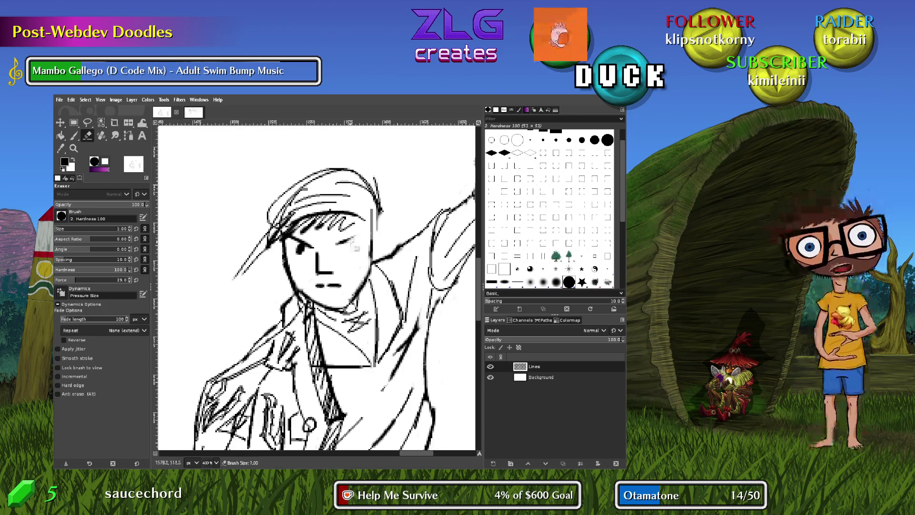
mouse_move(349, 241)
left_mouse_down()
mouse_move(296, 245)
mouse_move(319, 267)
left_mouse_up()
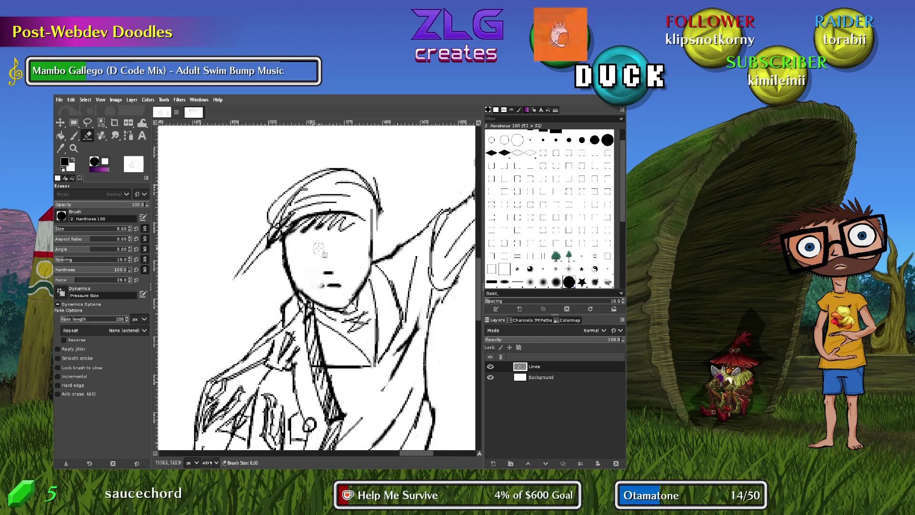
key("ctrl+z")
mouse_move(348, 238)
left_mouse_down()
mouse_move(315, 251)
mouse_move(309, 240)
left_mouse_up()
With the Paintbrush, redraw the nose, settling on a vertical line after undoing trial versions
key("p")
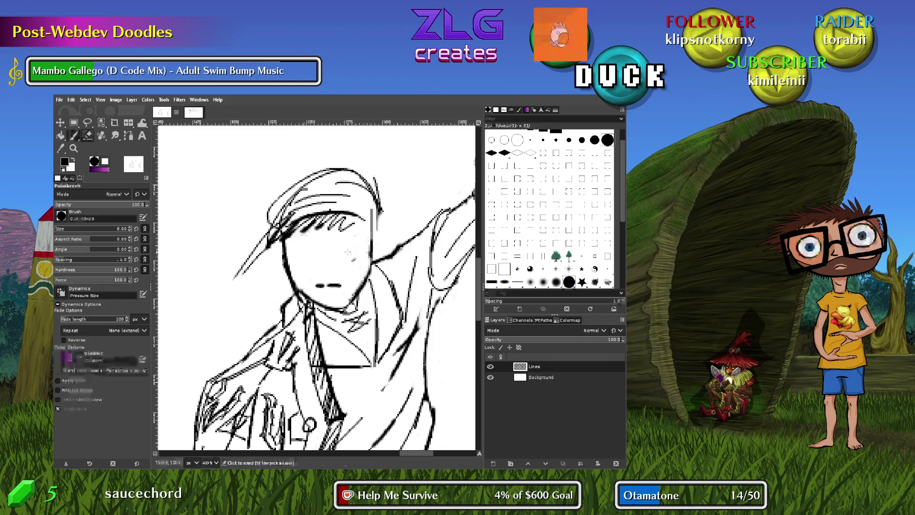
left_click_drag(324, 260, 323, 250)
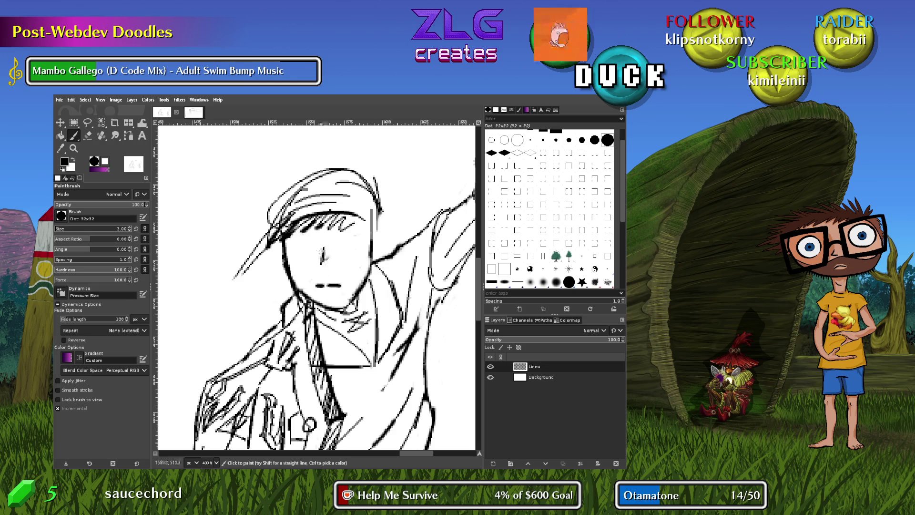
key("ctrl+z")
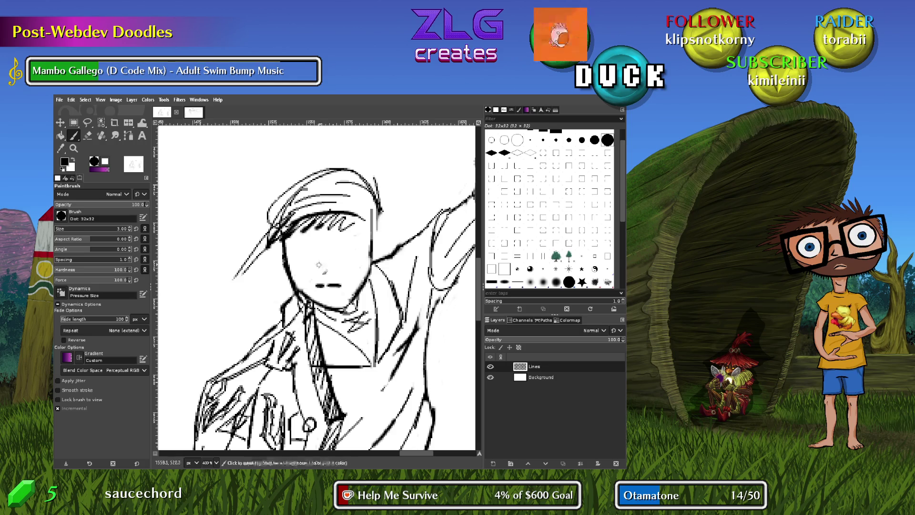
left_click_drag(318, 266, 333, 274)
key("ctrl+z")
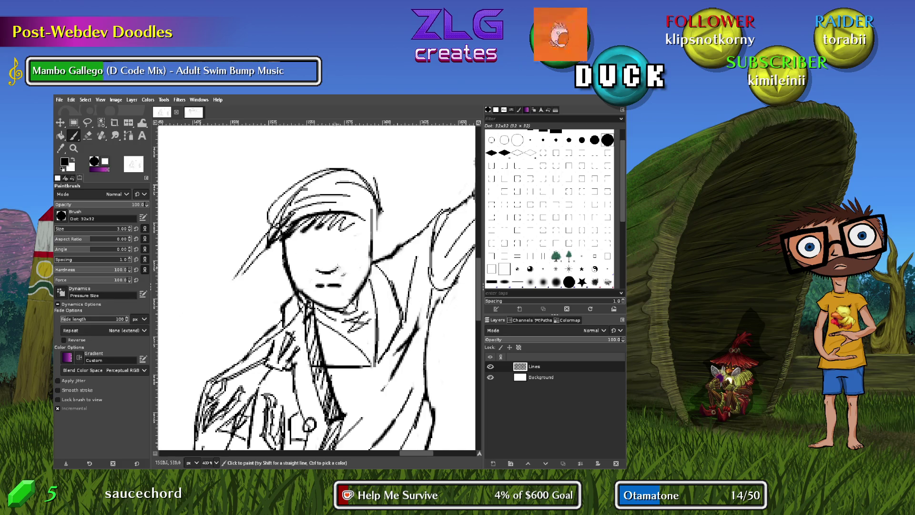
mouse_move(321, 239)
left_mouse_down()
mouse_move(319, 261)
mouse_move(322, 238)
left_mouse_up()
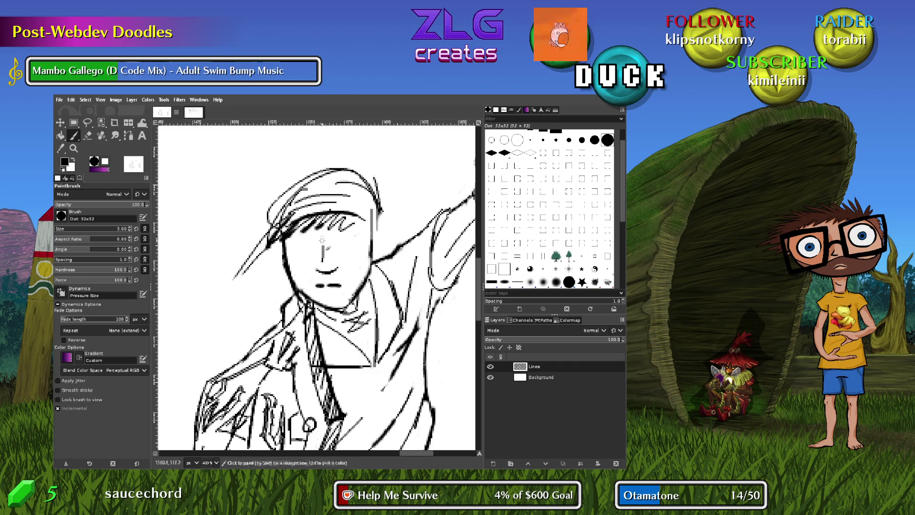
Draw a slanted brow over the left eye and a narrowed right eye with lower lids
left_click_drag(295, 240, 318, 245)
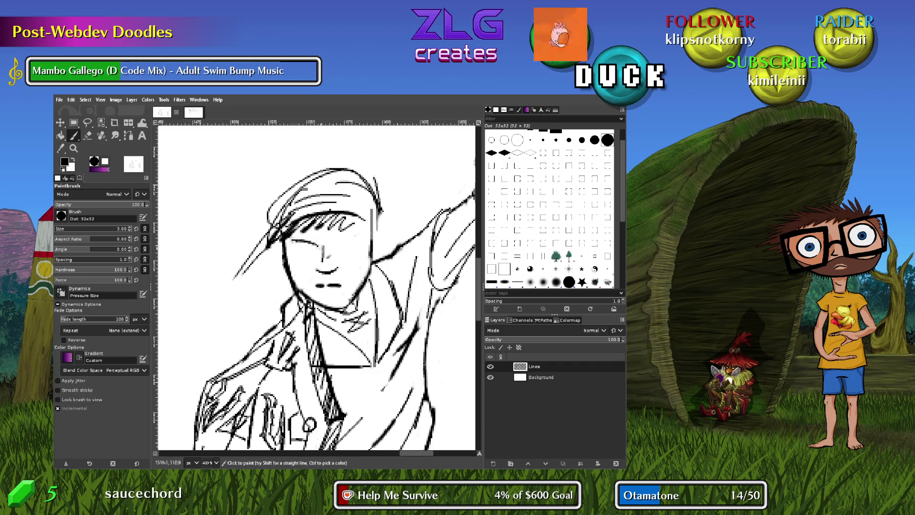
left_click_drag(337, 246, 349, 243)
left_click_drag(339, 244, 362, 242)
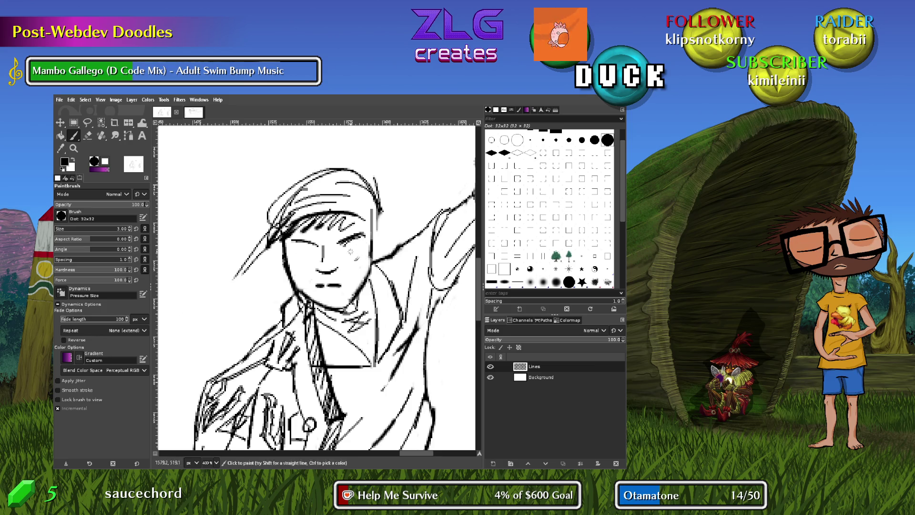
left_click_drag(344, 258, 359, 258)
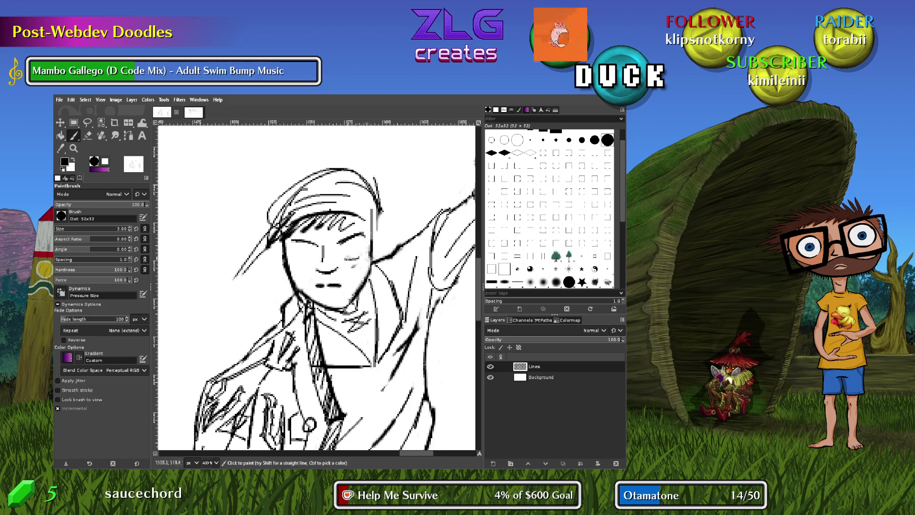
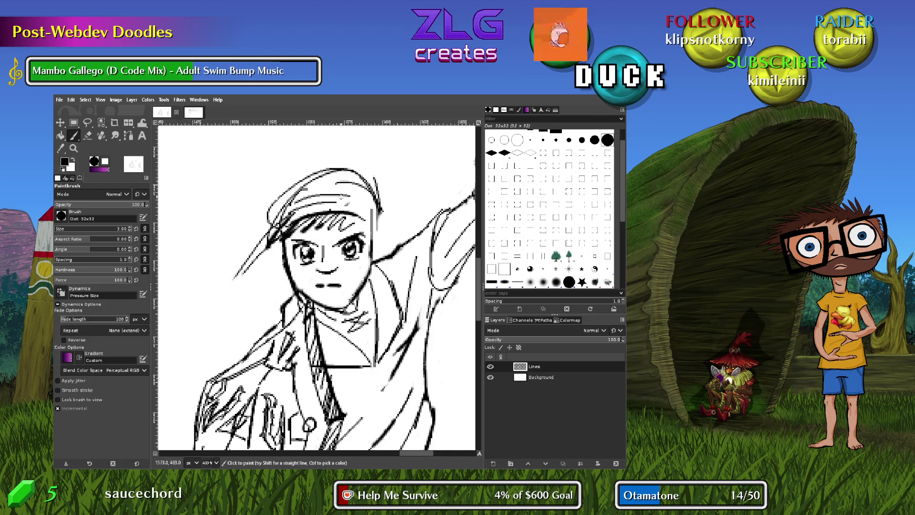
Erase the hat-brim strokes between the eyes and darken both eyebrows
key("shift+e")
mouse_move(342, 238)
left_mouse_down()
mouse_move(345, 224)
mouse_move(362, 223)
mouse_move(334, 217)
mouse_move(288, 228)
mouse_move(275, 243)
mouse_move(311, 220)
left_mouse_up()
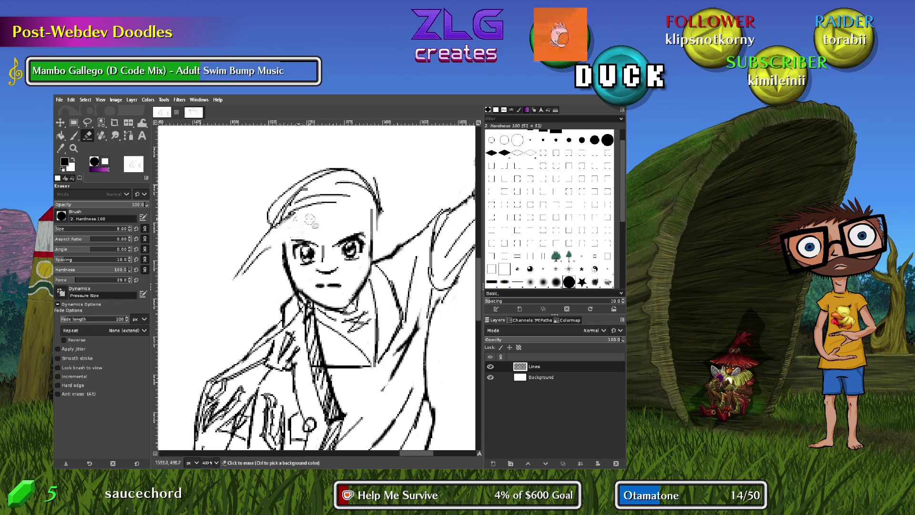
key("p")
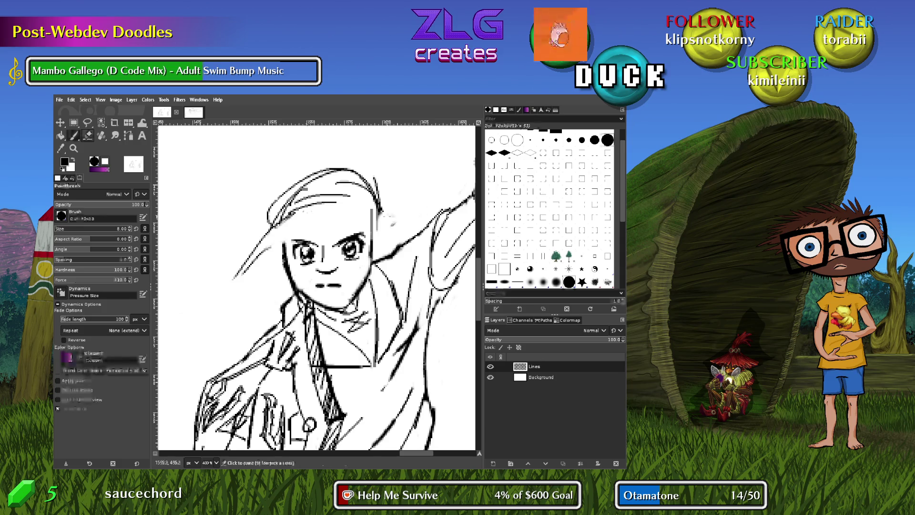
left_click_drag(283, 240, 300, 239)
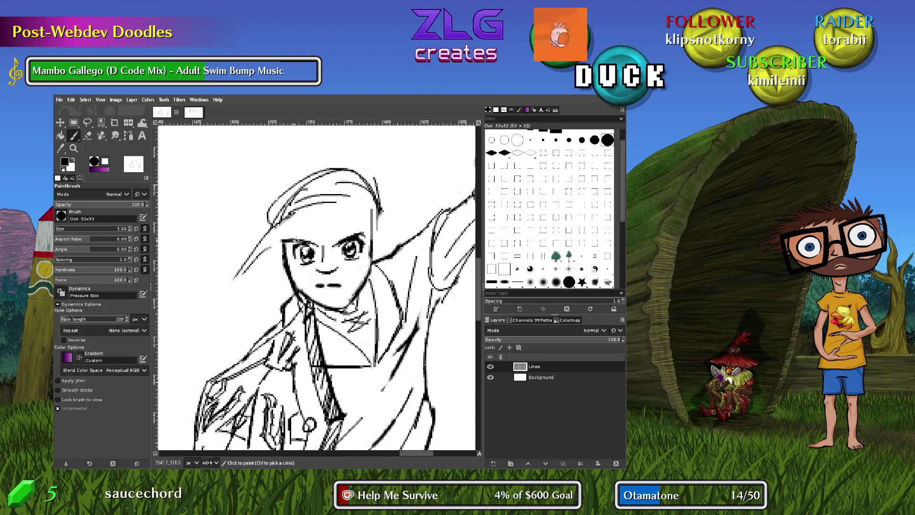
mouse_move(363, 233)
left_mouse_down()
mouse_move(318, 231)
mouse_move(353, 212)
left_mouse_up()
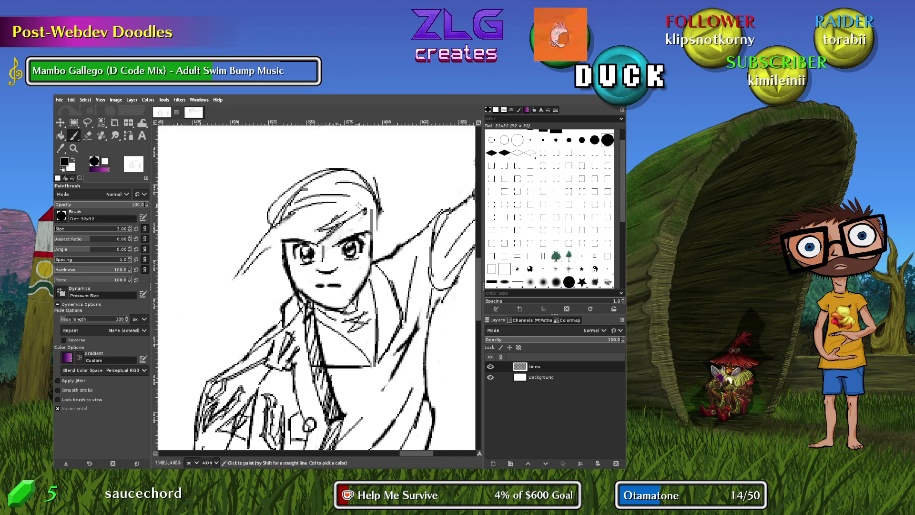
Sketch diagonal hair strands across the forehead, erasing the stray strokes around them
mouse_move(279, 250)
left_mouse_down()
mouse_move(322, 207)
mouse_move(271, 253)
left_mouse_up()
left_click_drag(303, 215, 270, 254)
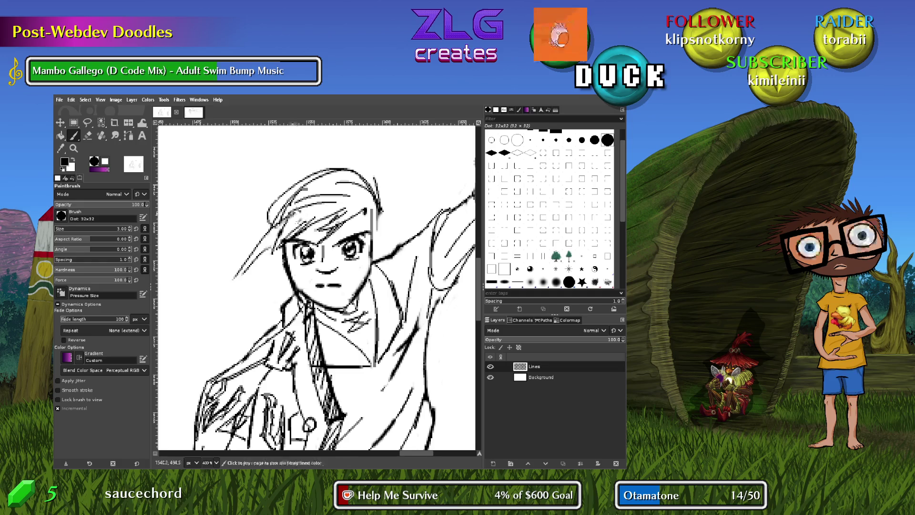
key("shift+e")
mouse_move(255, 259)
left_mouse_down()
mouse_move(267, 222)
mouse_move(341, 184)
mouse_move(324, 205)
mouse_move(362, 193)
mouse_move(288, 184)
left_mouse_up()
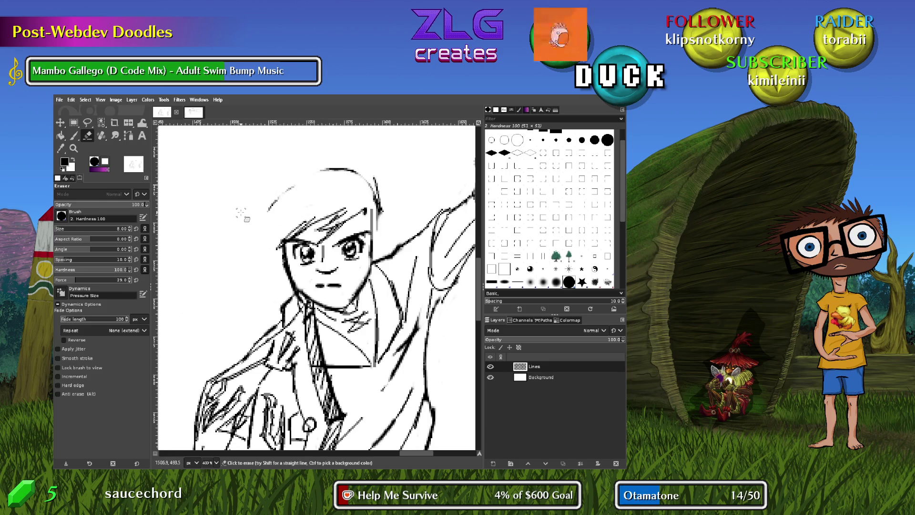
key("p")
Draw spiky hair along the left side and across the crown, plus a short line under the mouth
mouse_move(277, 232)
left_mouse_down()
mouse_move(281, 241)
mouse_move(263, 264)
mouse_move(285, 219)
mouse_move(263, 234)
mouse_move(305, 203)
mouse_move(292, 193)
mouse_move(288, 210)
left_mouse_up()
left_click_drag(335, 170, 273, 204)
mouse_move(336, 176)
left_mouse_down()
mouse_move(376, 189)
mouse_move(369, 180)
left_mouse_up()
mouse_move(305, 208)
left_mouse_down()
mouse_move(350, 184)
mouse_move(333, 175)
mouse_move(355, 179)
mouse_move(364, 194)
mouse_move(388, 182)
mouse_move(374, 226)
mouse_move(389, 216)
mouse_move(385, 236)
left_mouse_up()
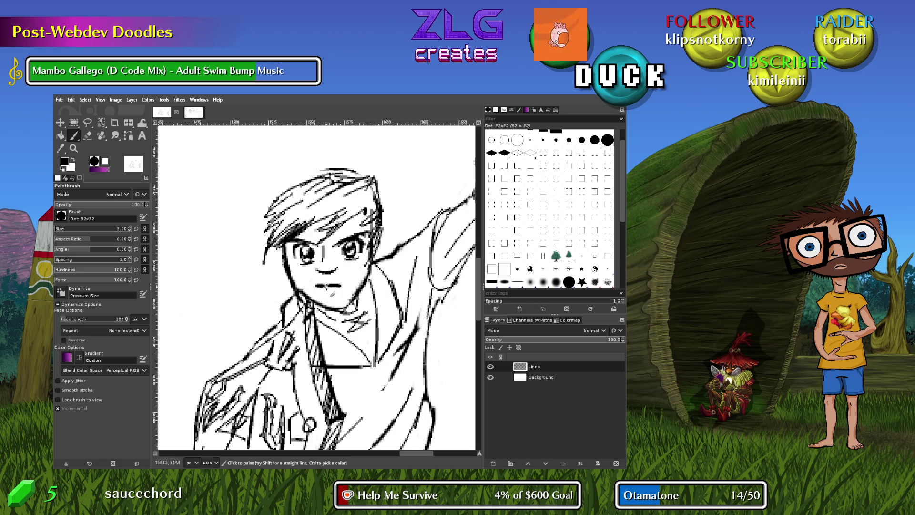
left_click_drag(317, 292, 335, 293)
Erase the stray marks near the chin, collar and left cheek
key("shift+e")
left_click_drag(356, 299, 373, 276)
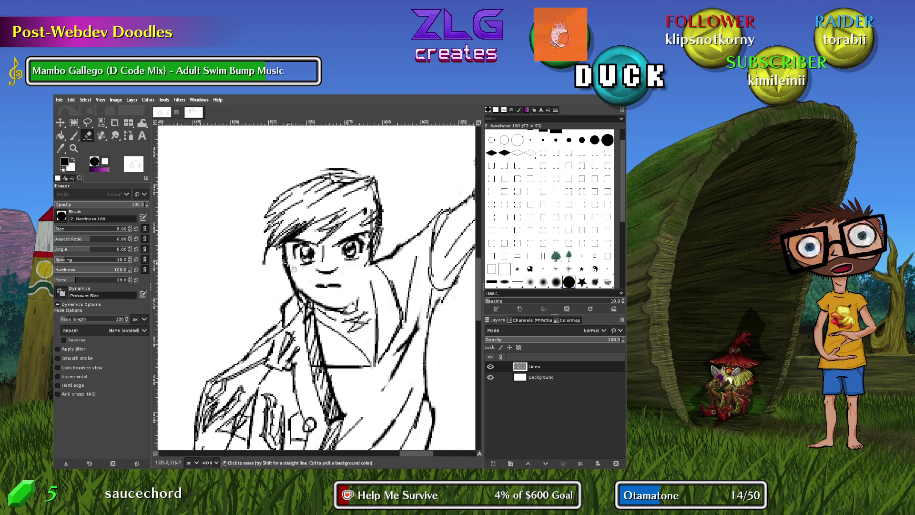
left_click_drag(289, 253, 292, 279)
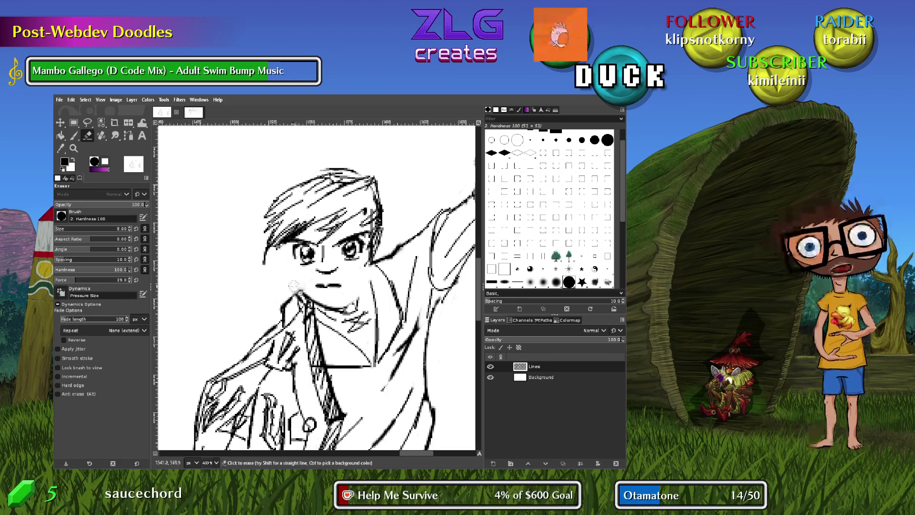
Redraw the left cheek contour and darken the right jaw and chin lines
key("p")
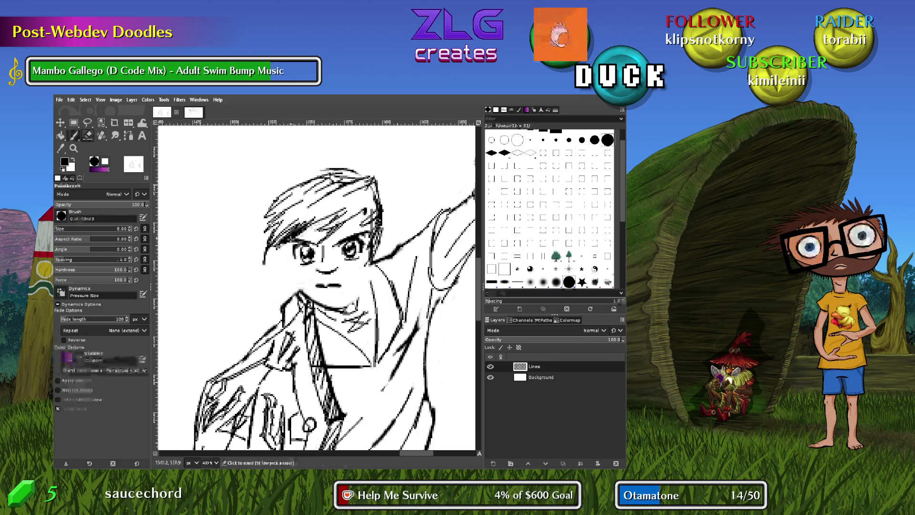
mouse_move(286, 245)
left_mouse_down()
mouse_move(293, 285)
mouse_move(344, 298)
left_mouse_up()
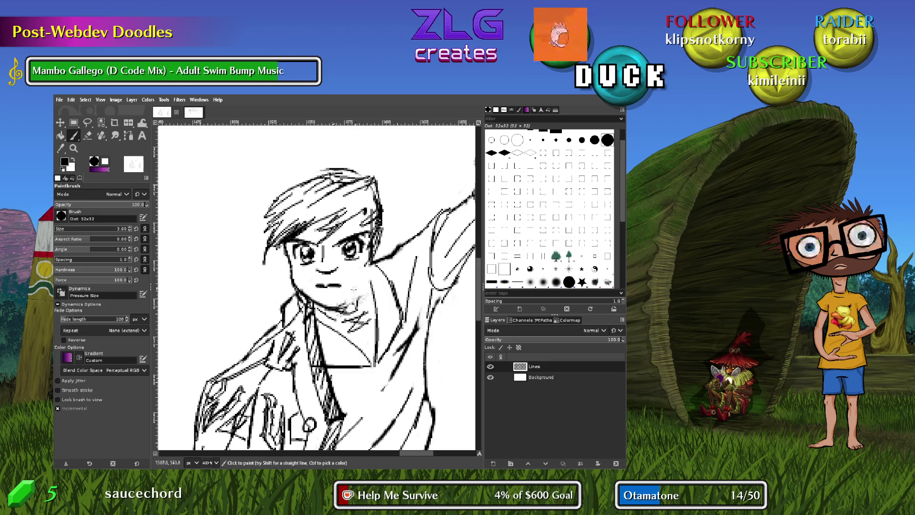
mouse_move(364, 270)
left_mouse_down()
mouse_move(367, 279)
mouse_move(370, 271)
left_mouse_up()
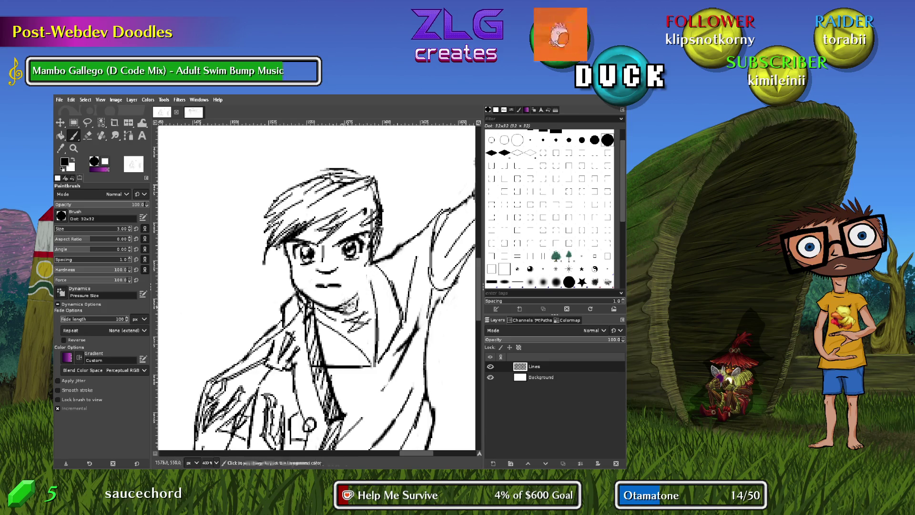
left_click_drag(337, 308, 352, 310)
left_click_drag(364, 267, 371, 250)
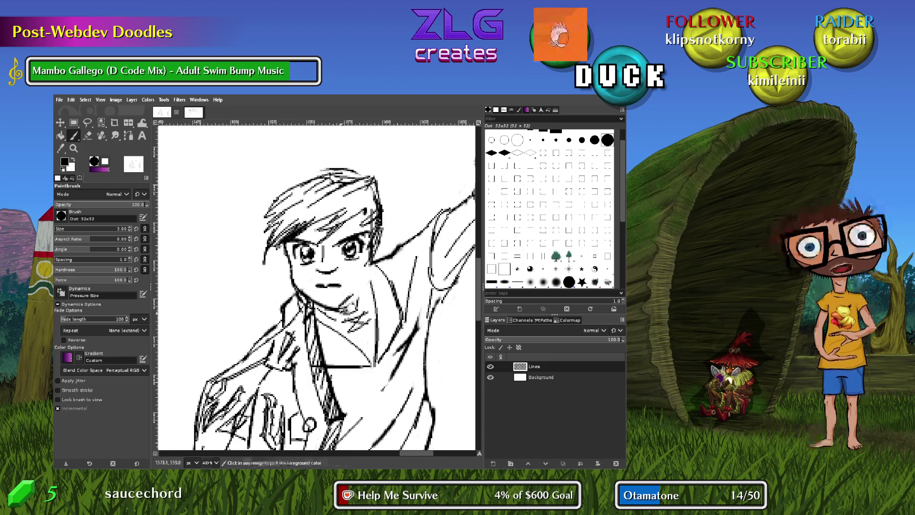
left_click_drag(352, 310, 367, 295)
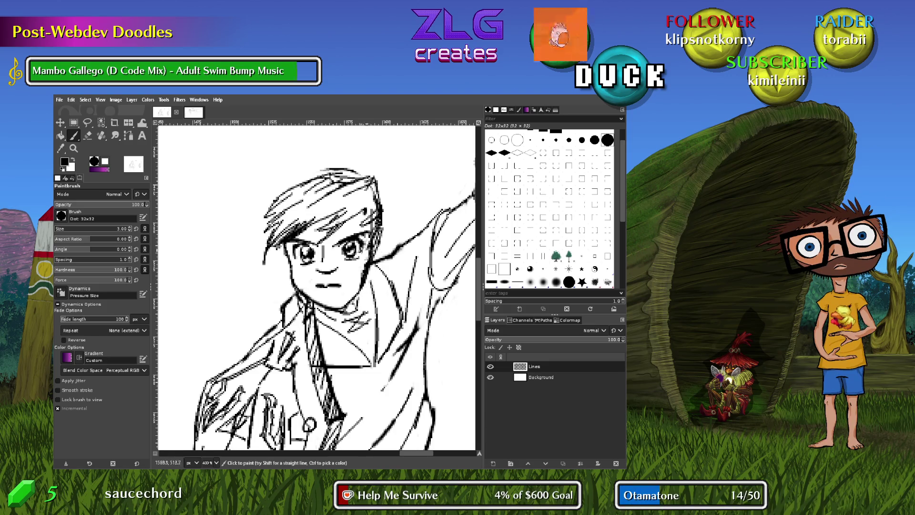
Erase marks near the collar, add a hair strand, and lighten the top of the hair
key("shift+e")
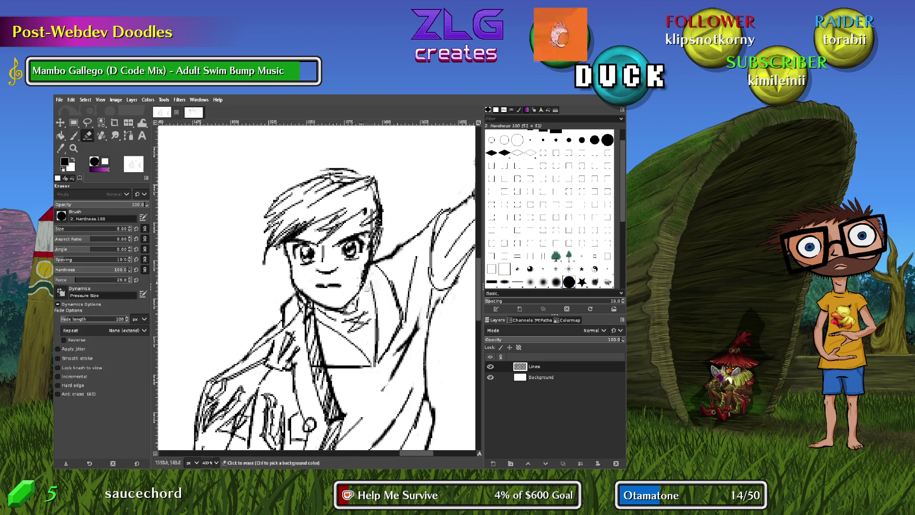
left_click_drag(365, 269, 361, 271)
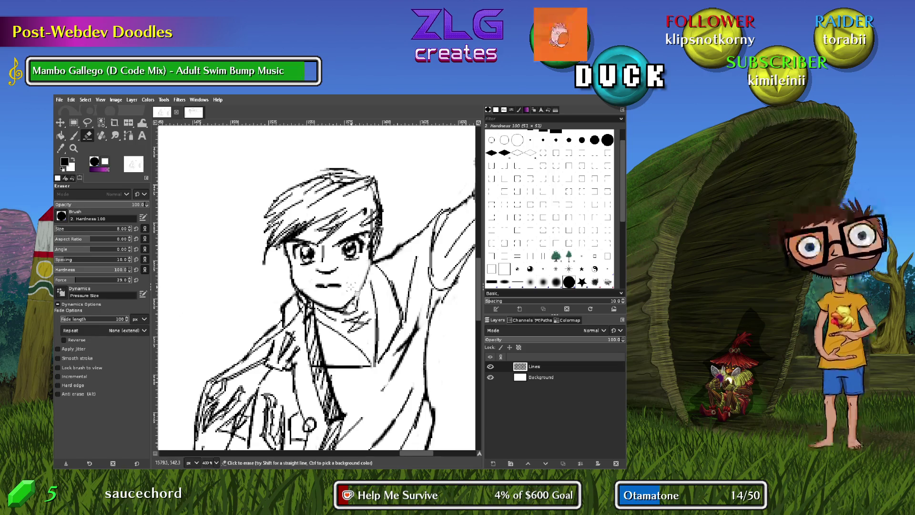
key("p")
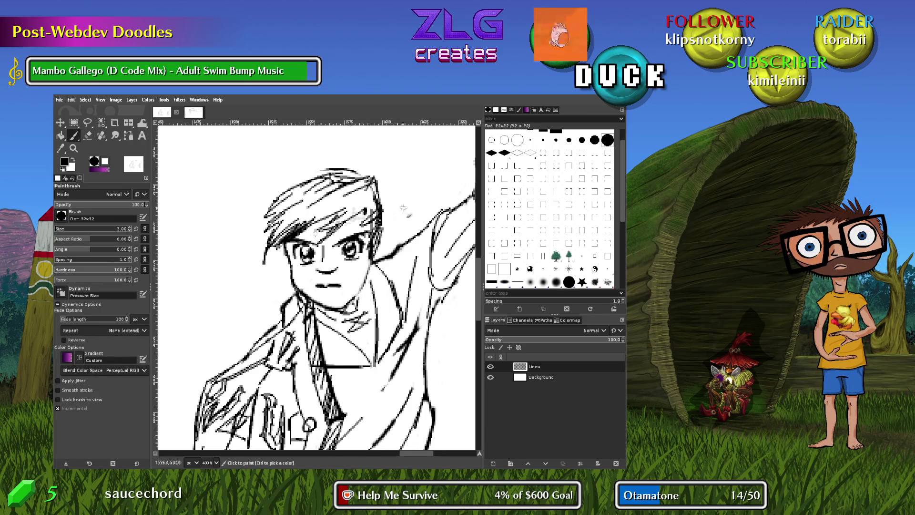
left_click_drag(368, 220, 372, 204)
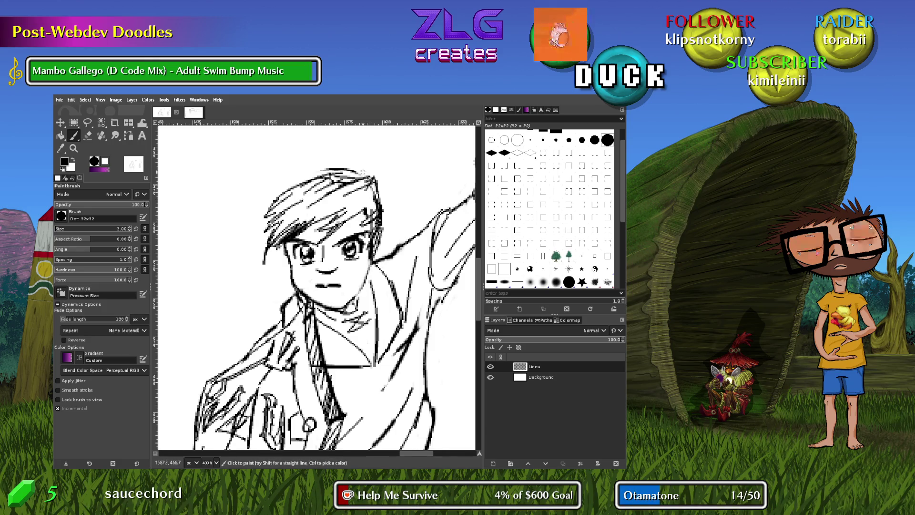
key("shift+e")
mouse_move(327, 169)
left_mouse_down()
mouse_move(348, 172)
mouse_move(335, 175)
left_mouse_up()
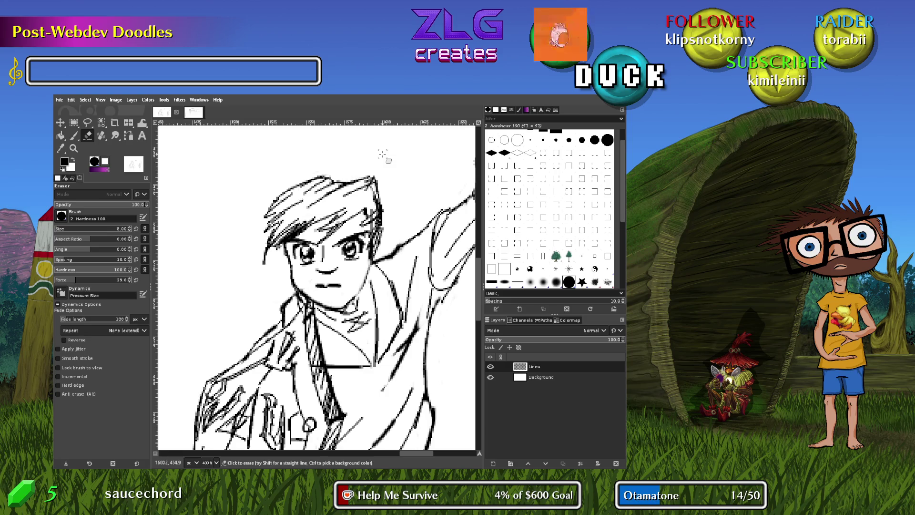
Redraw the left face outline from temple to cheek after two retries, then the right side
key("p")
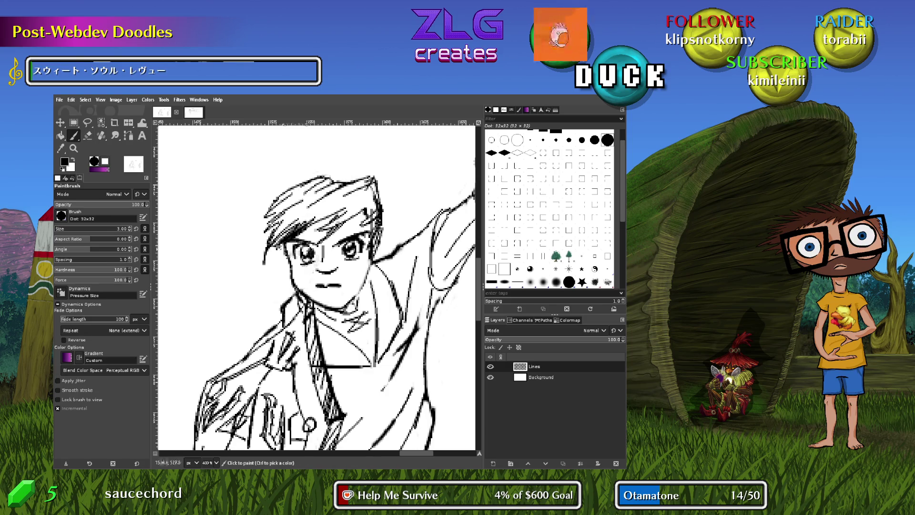
left_click_drag(286, 241, 260, 293)
key("ctrl+z")
key("ctrl+z")
left_click_drag(291, 243, 254, 304)
key("ctrl+z")
left_click_drag(286, 241, 264, 313)
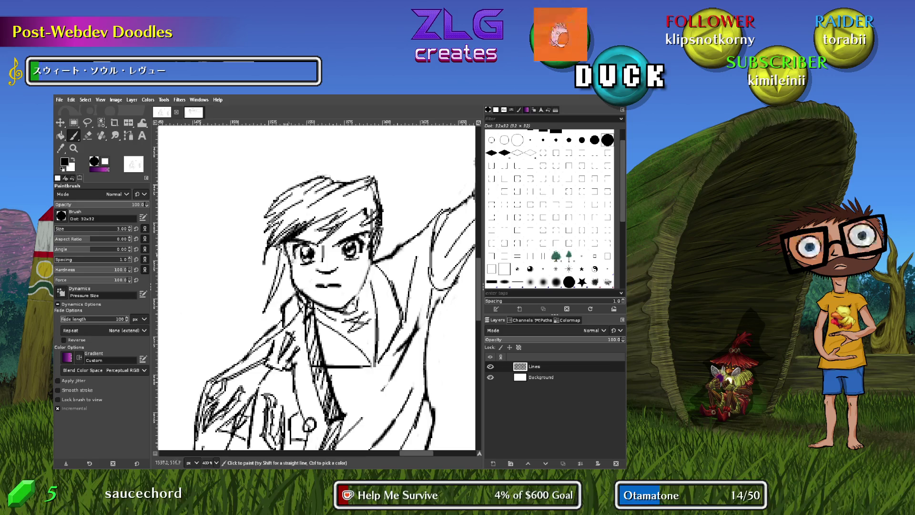
mouse_move(373, 229)
left_mouse_down()
mouse_move(348, 288)
mouse_move(368, 270)
left_mouse_up()
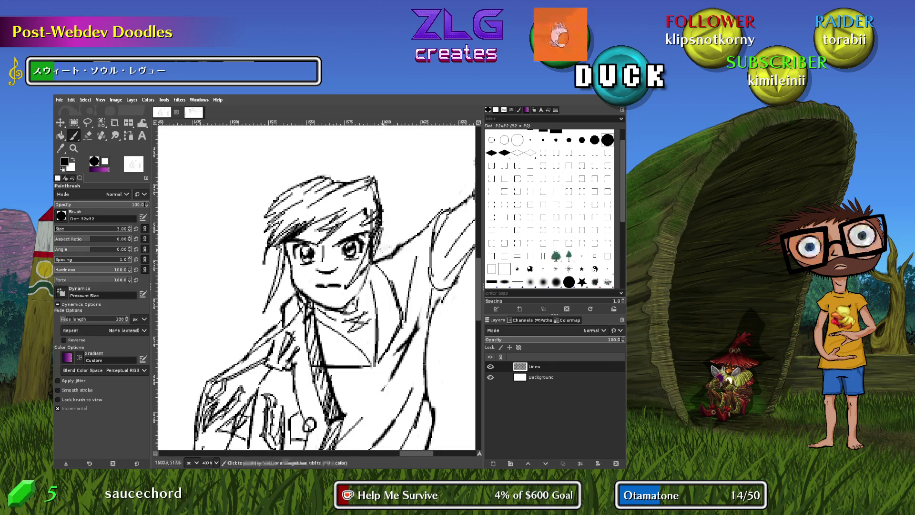
With a thinner brush, draw long pointed ears on both sides of the face
key("bracketleft")
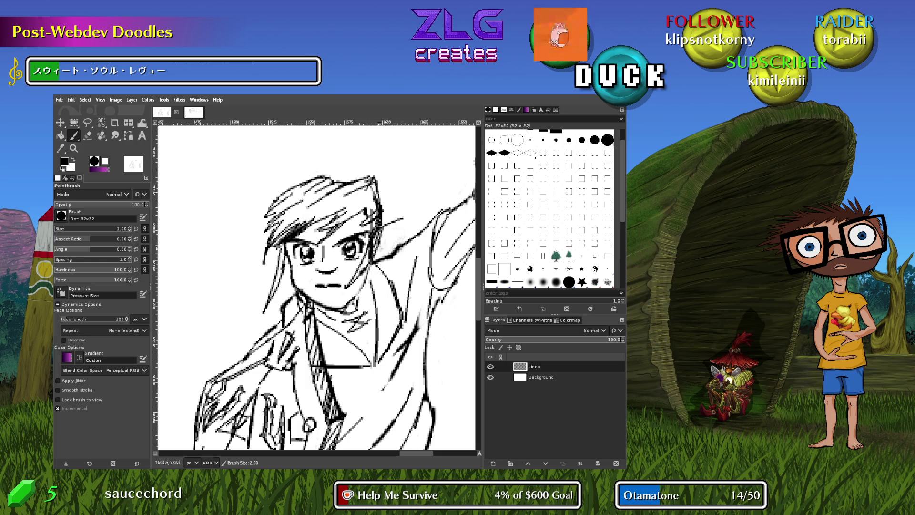
left_click_drag(379, 226, 415, 212)
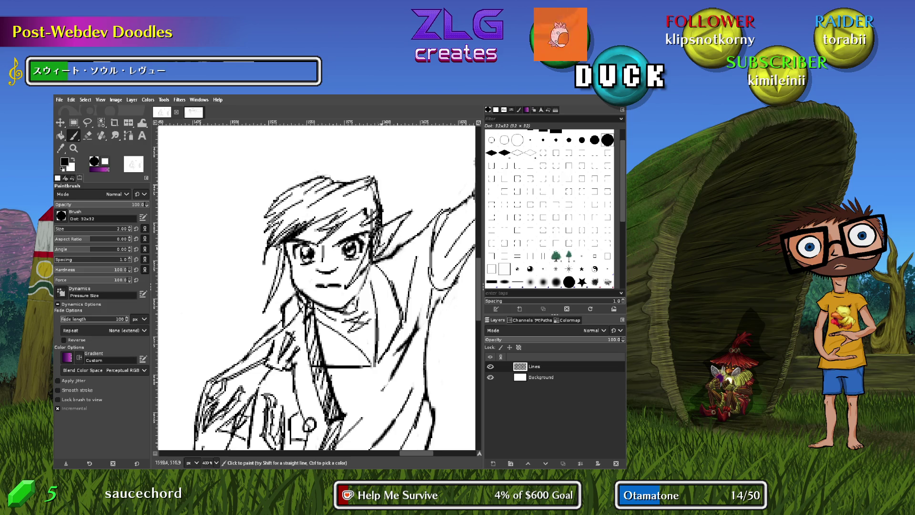
left_click_drag(379, 234, 398, 222)
mouse_move(285, 249)
left_mouse_down()
mouse_move(253, 249)
mouse_move(292, 238)
mouse_move(271, 252)
left_mouse_up()
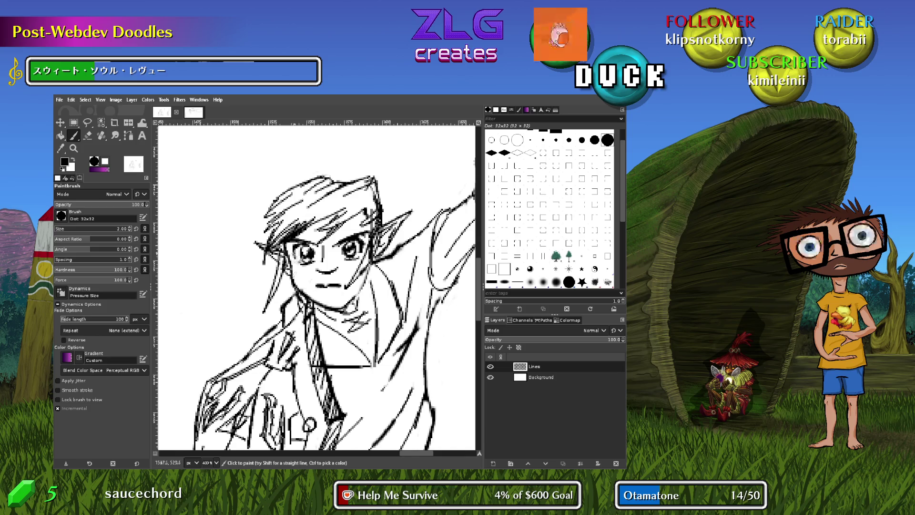
mouse_move(352, 239)
left_mouse_down()
mouse_move(367, 229)
mouse_move(360, 233)
left_mouse_up()
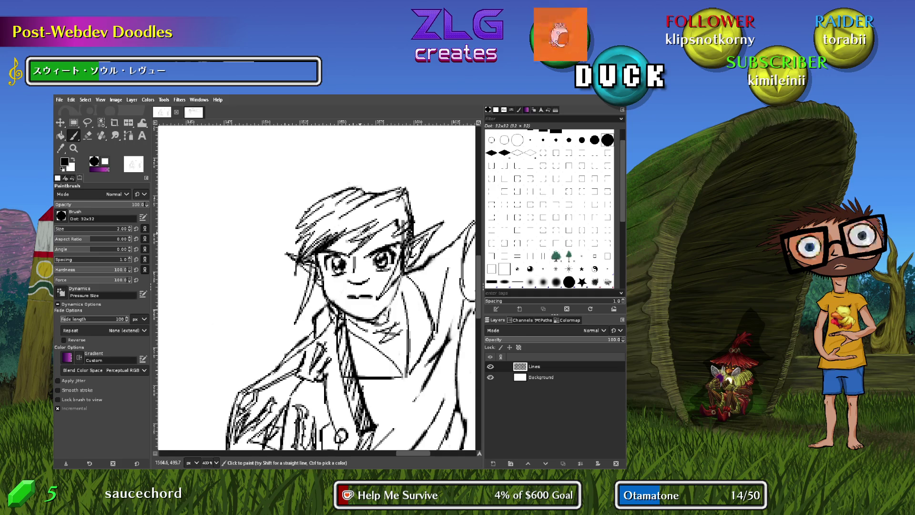
Erase marks by the mouth and replace the small pointed mouth with a wide grin and chin line
key("shift+e")
left_click_drag(356, 301, 367, 298)
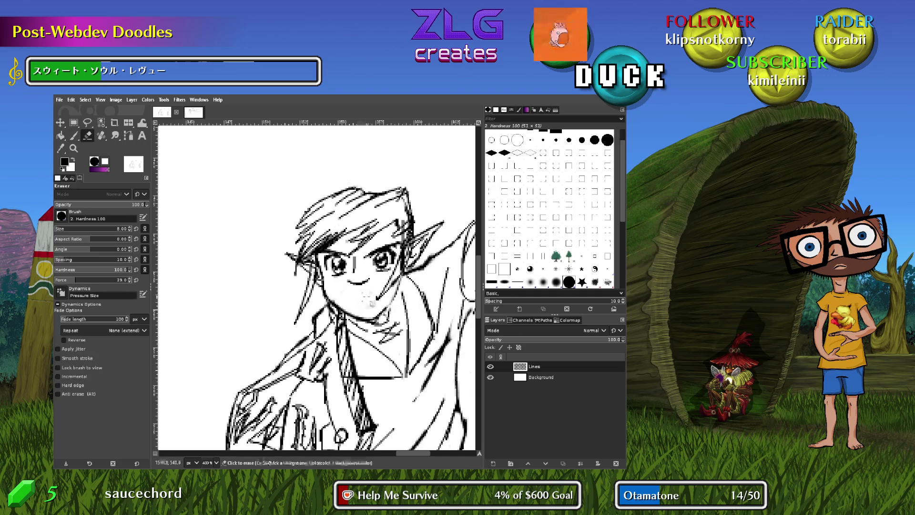
key("p")
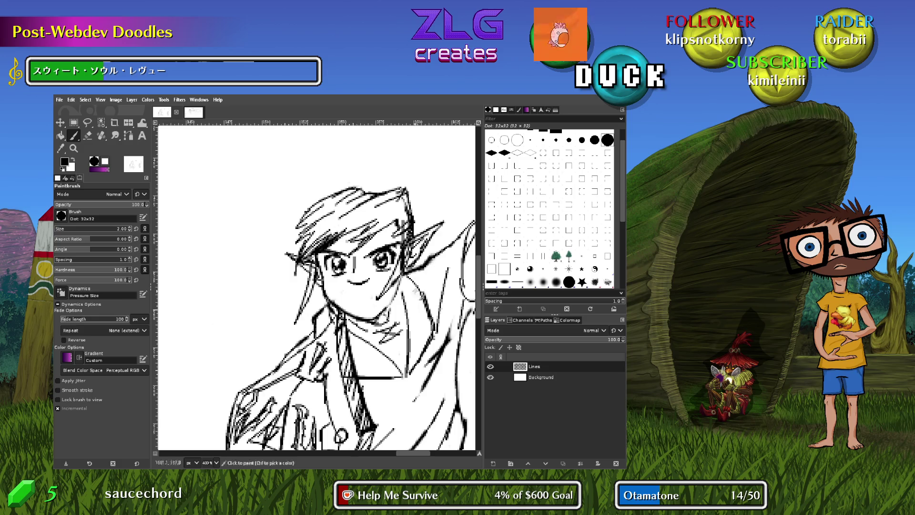
left_click_drag(363, 298, 375, 306)
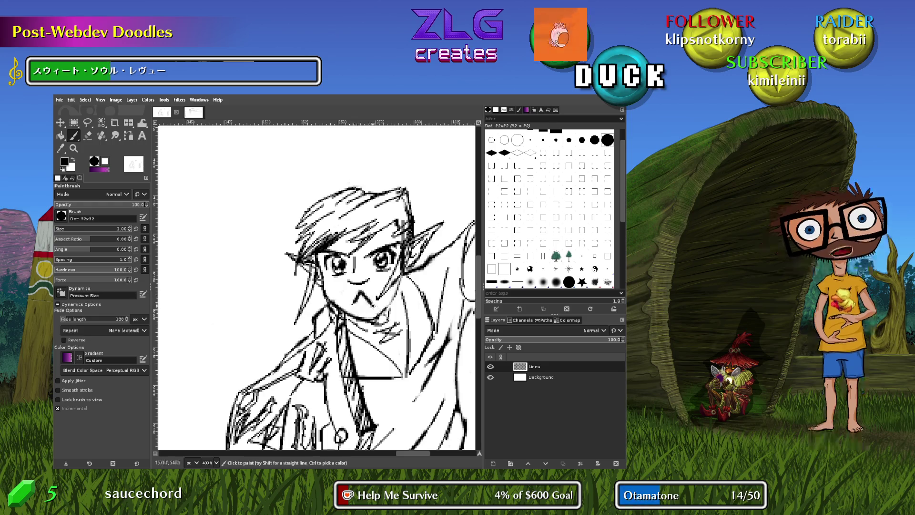
key("ctrl+z")
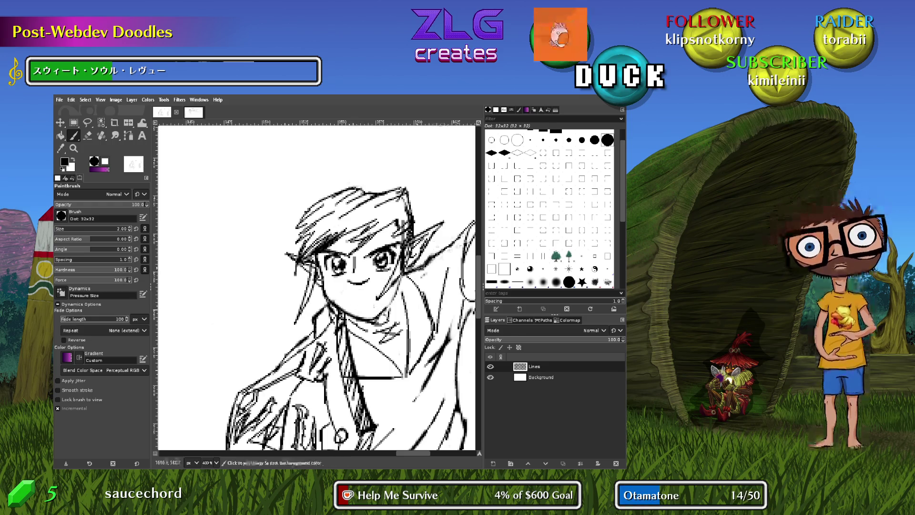
mouse_move(334, 289)
left_mouse_down()
mouse_move(382, 292)
mouse_move(392, 275)
mouse_move(347, 310)
left_mouse_up()
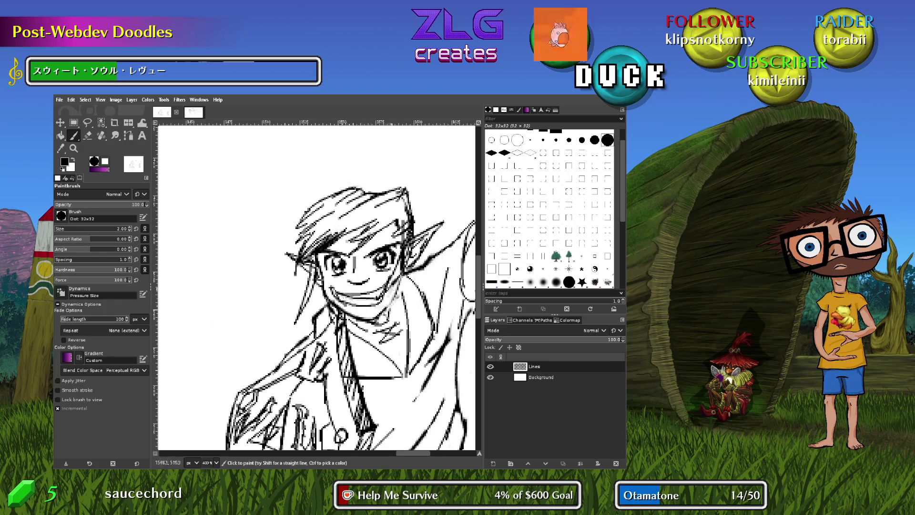
Bring the face into view and try a new curved smile with a lower lip line
scroll(387, 314, "right", 2)
scroll(387, 313, "right", 3)
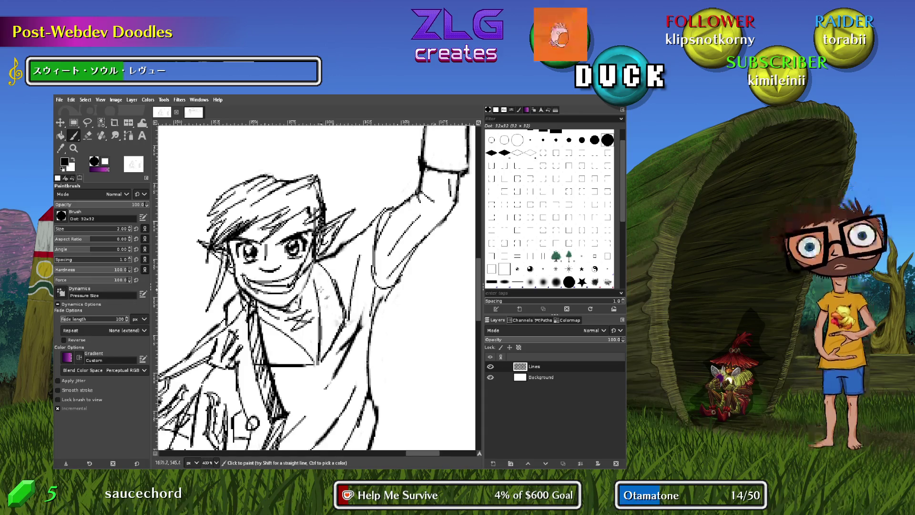
mouse_move(376, 164)
left_mouse_down()
mouse_move(406, 185)
mouse_move(424, 233)
mouse_move(409, 196)
left_mouse_up()
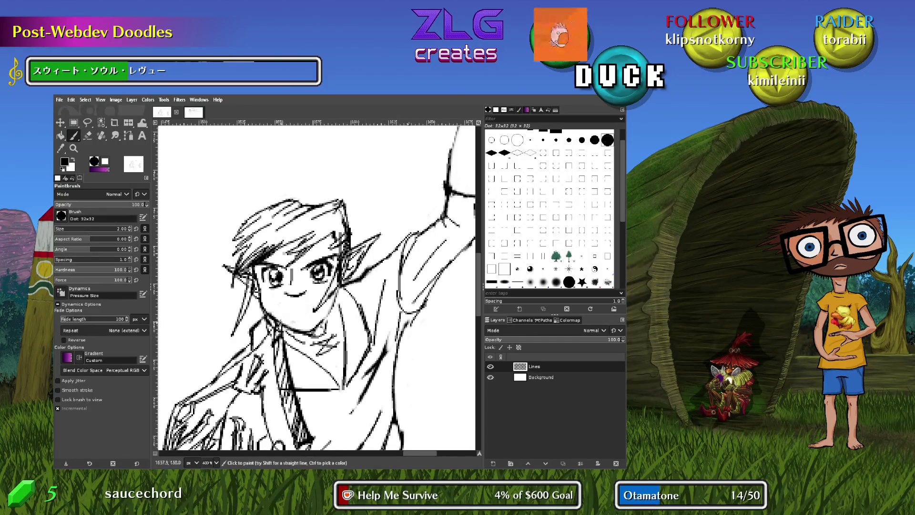
left_click_drag(276, 305, 303, 308)
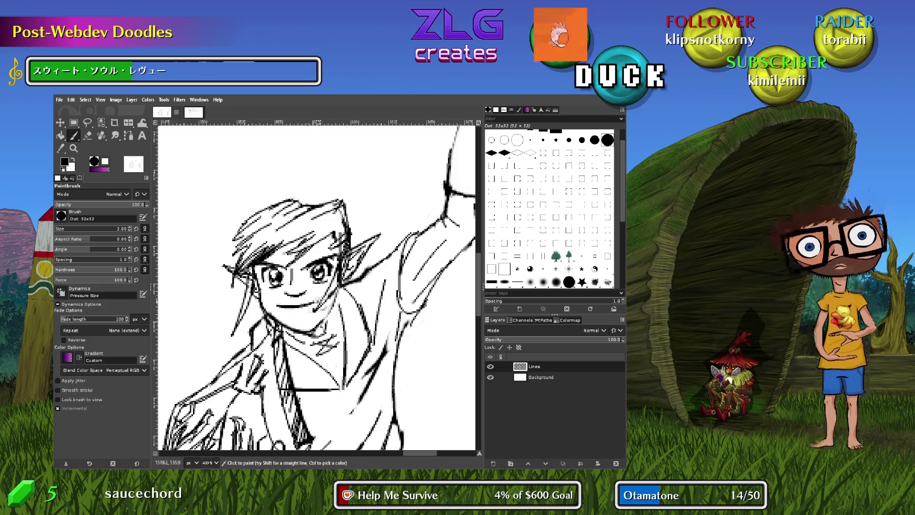
mouse_move(282, 313)
left_mouse_down()
mouse_move(320, 313)
mouse_move(329, 304)
left_mouse_up()
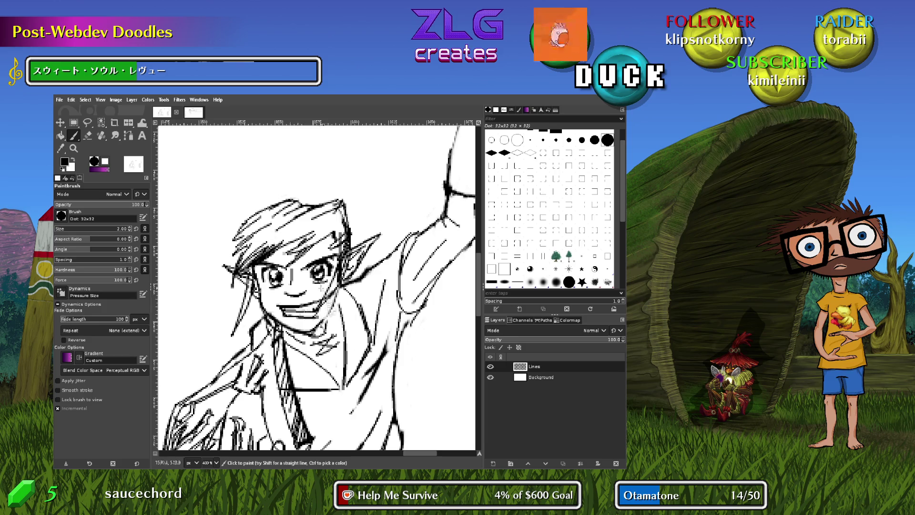
Pick the ink colour from the drawing and draw a flat, serious mouth line below the nose
mouse_move(401, 320)
left_mouse_down()
mouse_move(368, 241)
mouse_move(331, 261)
left_mouse_up()
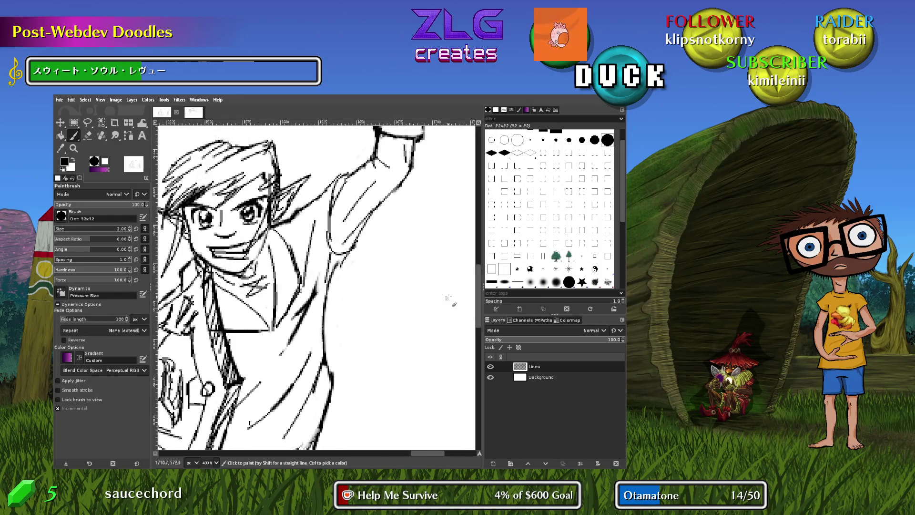
scroll(448, 300, "down", 2)
left_click_drag(318, 305, 323, 331)
scroll(331, 320, "up", 2)
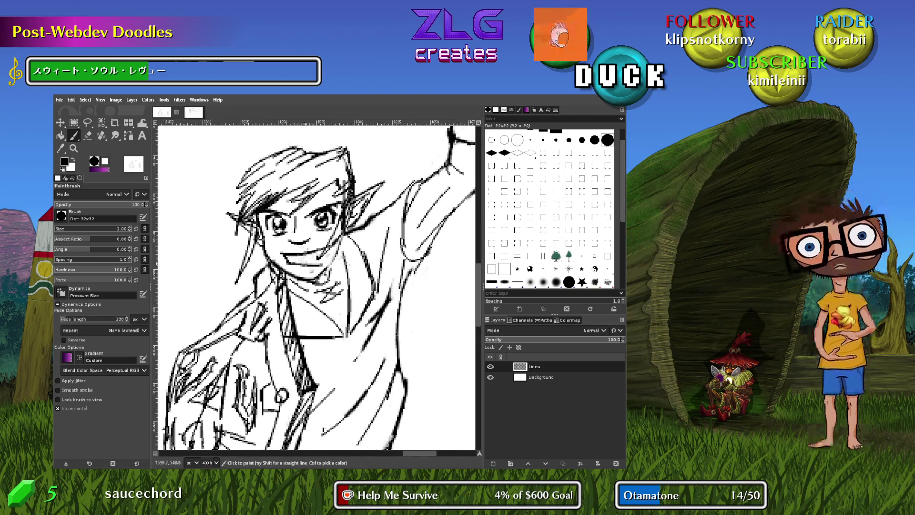
key("ctrl")
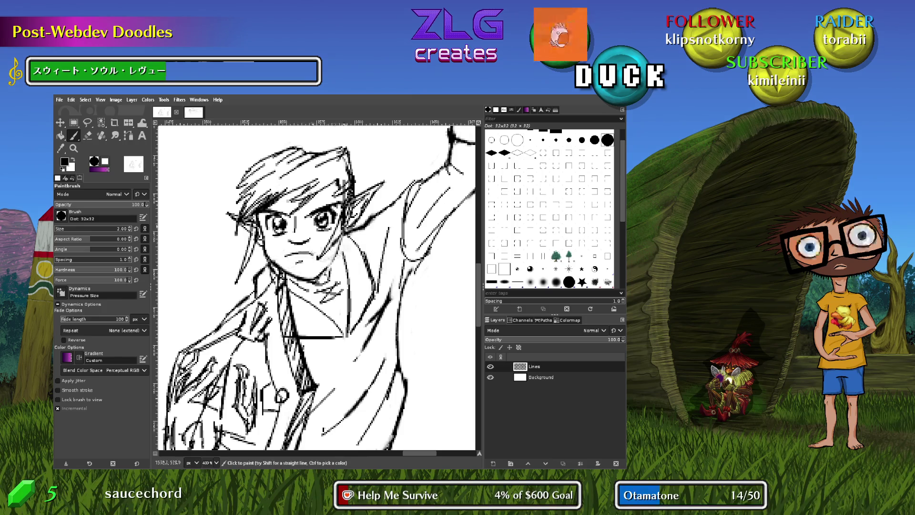
scroll(422, 288, "right", 3)
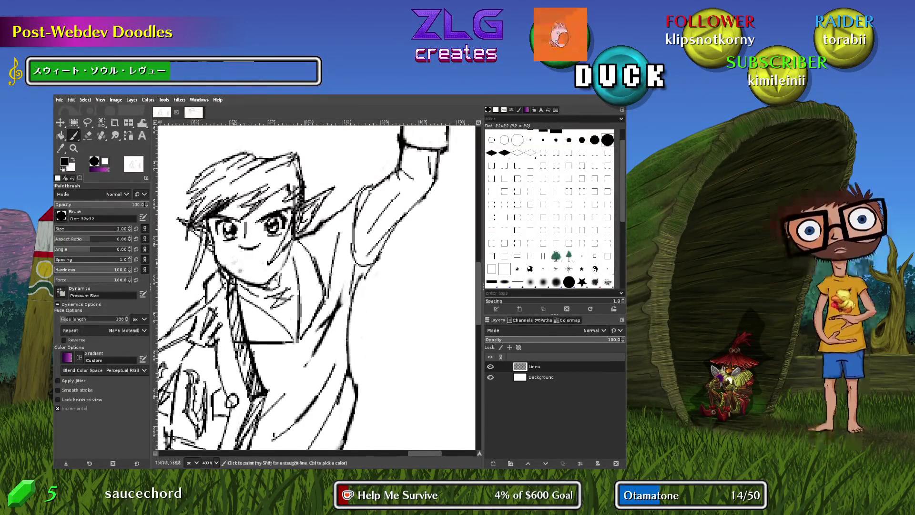
left_click_drag(234, 262, 264, 264)
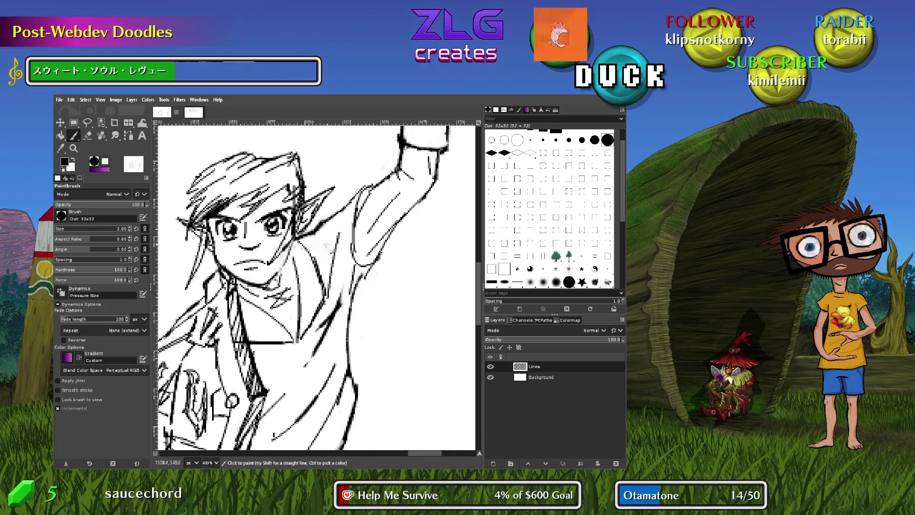
scroll(274, 263, "down", 2)
scroll(295, 296, "left", 3)
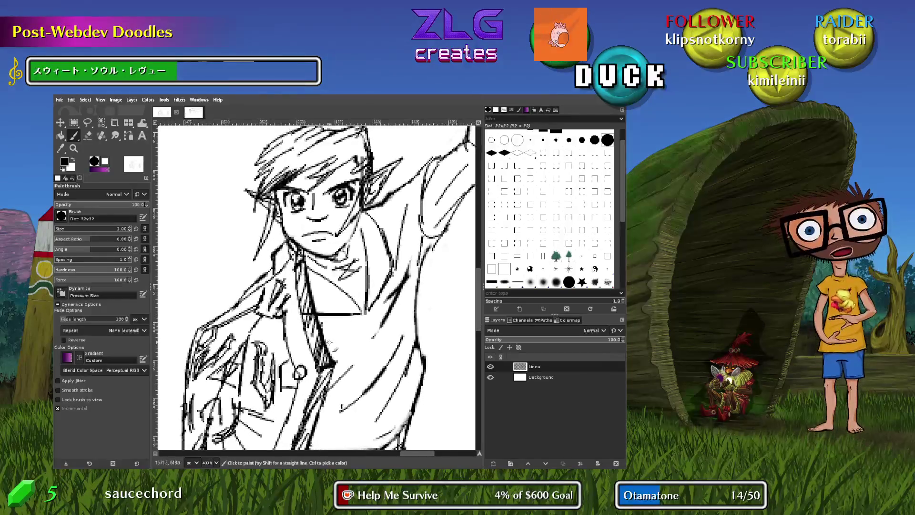
Add a short stroke on the chest, then remove the stroke drawn up the torso
scroll(418, 192, "up", 1)
scroll(418, 192, "down", 1)
scroll(418, 192, "right", 1)
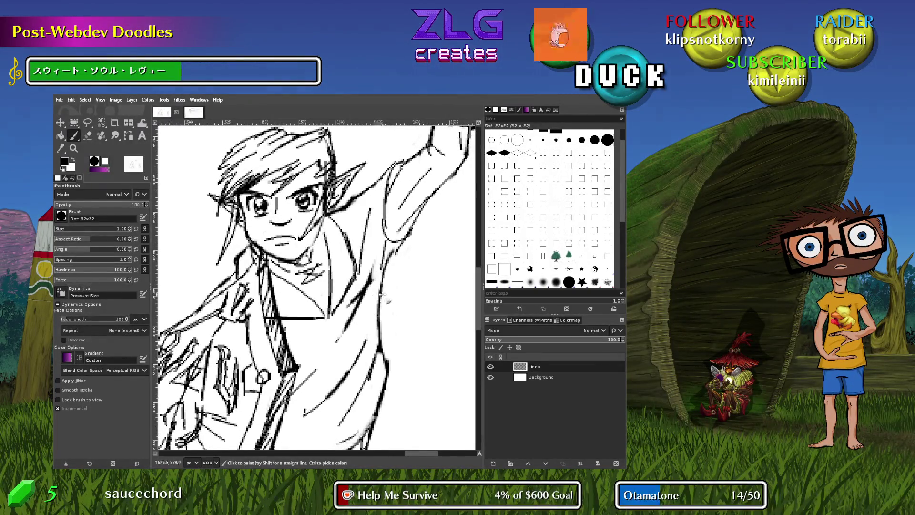
left_click_drag(365, 325, 378, 301)
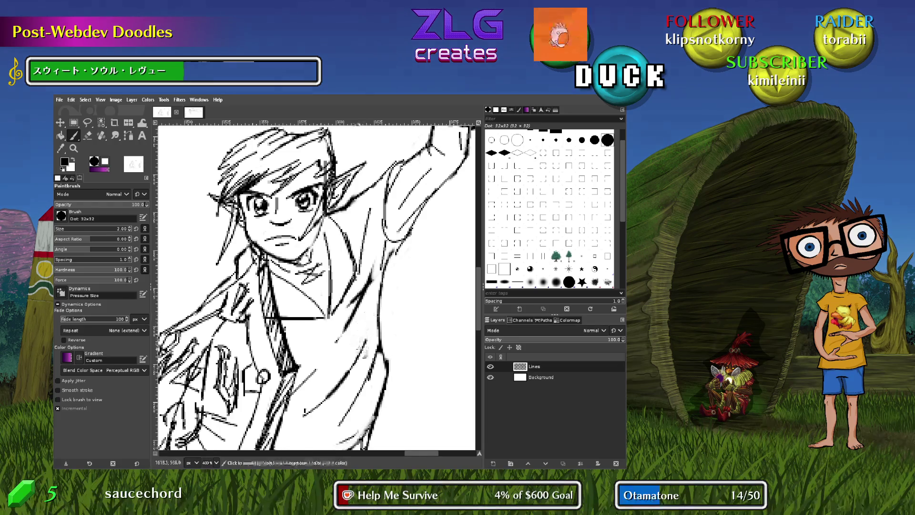
left_click_drag(365, 344, 386, 265)
key("ctrl+z")
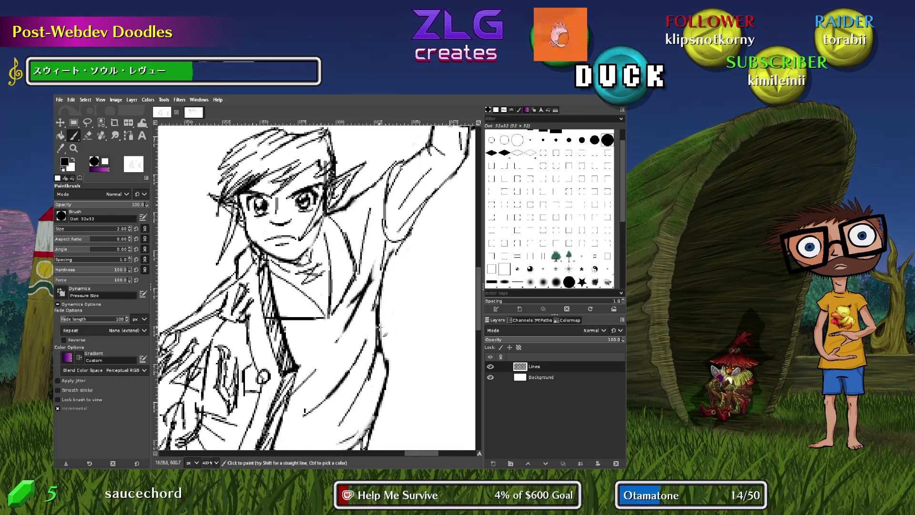
Erase stray lines on the lower torso and add a faint stroke there
key("shift+e")
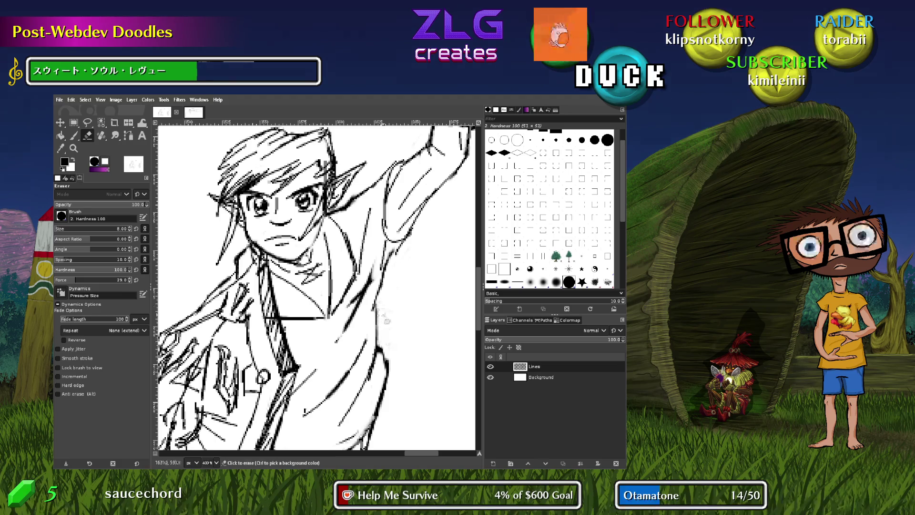
left_click_drag(382, 348, 388, 374)
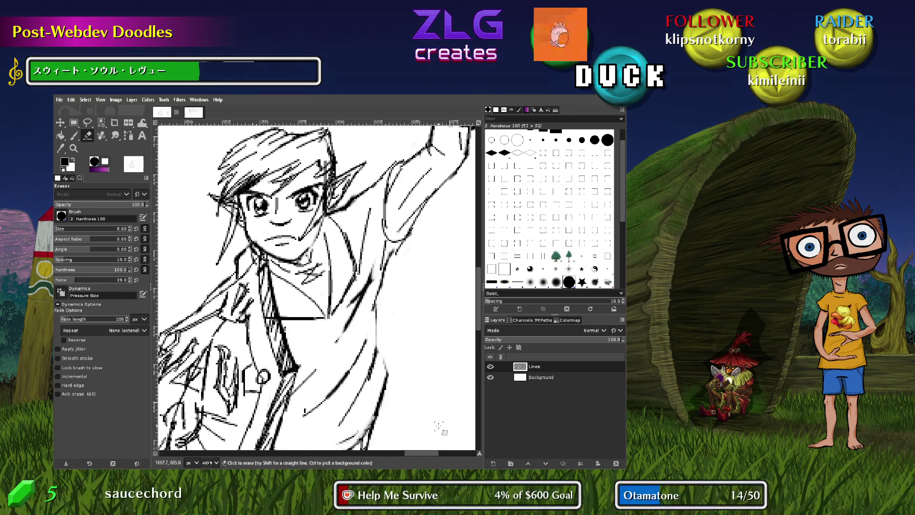
key("p")
left_click_drag(385, 363, 375, 269)
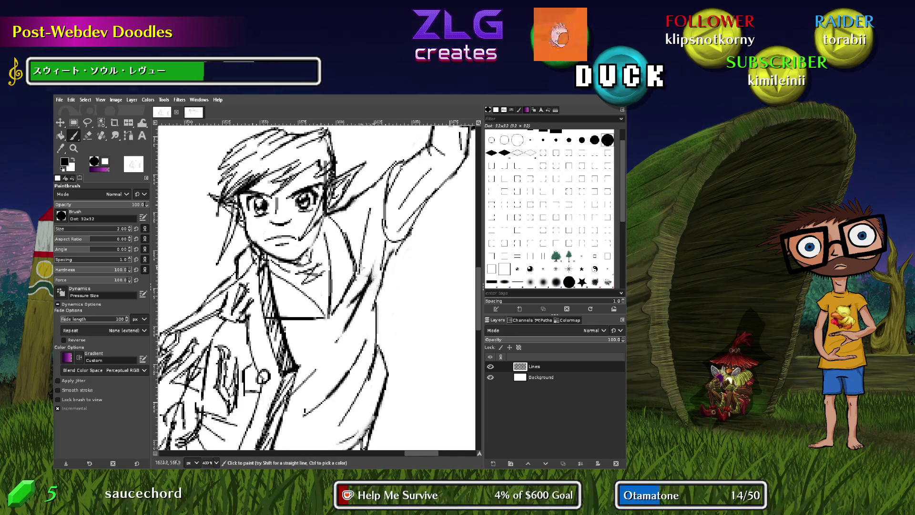
scroll(362, 268, "down", 5)
scroll(410, 257, "up", 6)
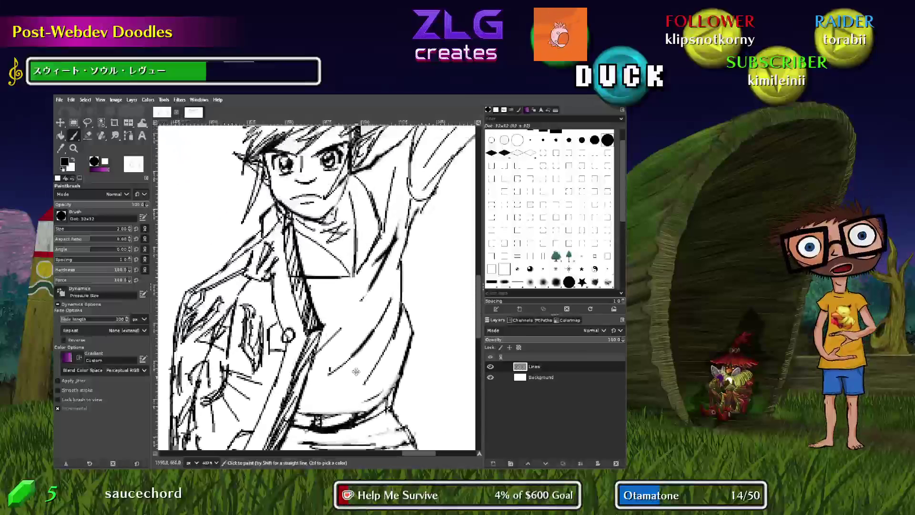
scroll(411, 256, "up", 5)
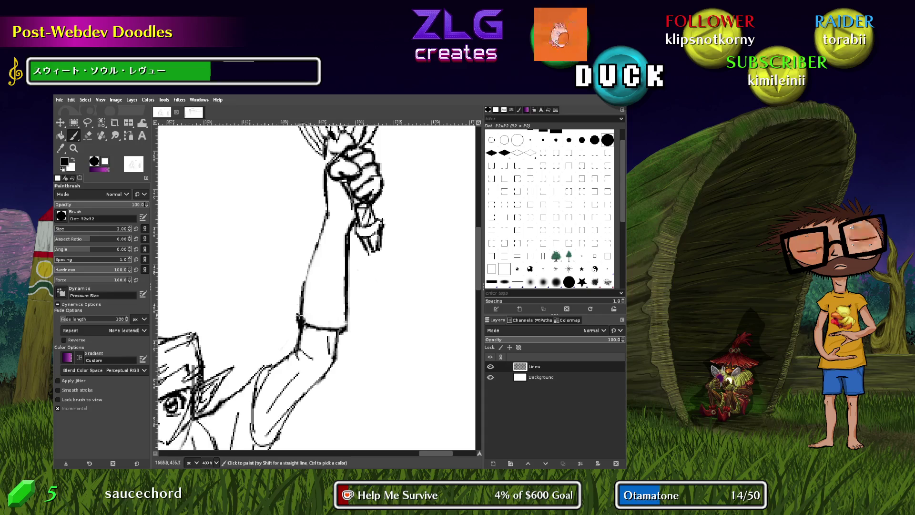
Re-ink the cuff's left and right edges darker and erase marks along its edge
left_click_drag(299, 311, 305, 292)
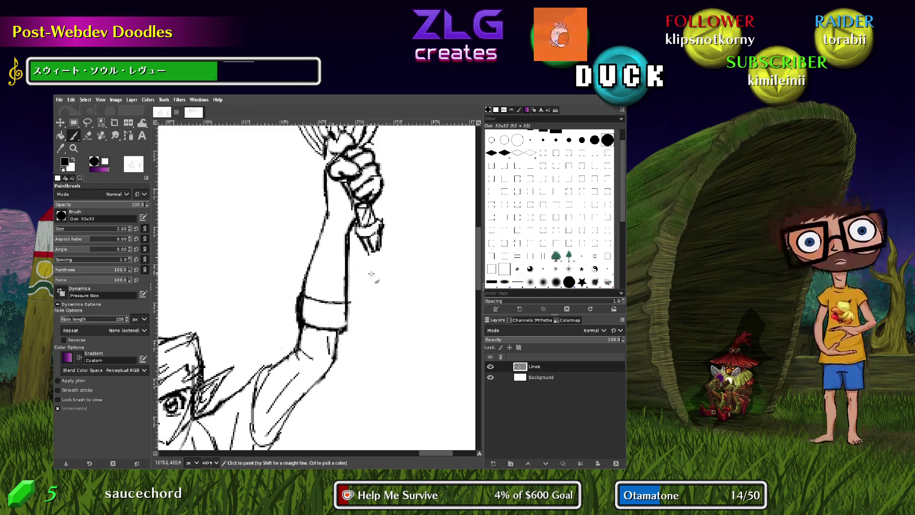
left_click_drag(351, 330, 342, 288)
key("shift+e")
mouse_move(298, 327)
left_mouse_down()
mouse_move(309, 314)
mouse_move(352, 324)
left_mouse_up()
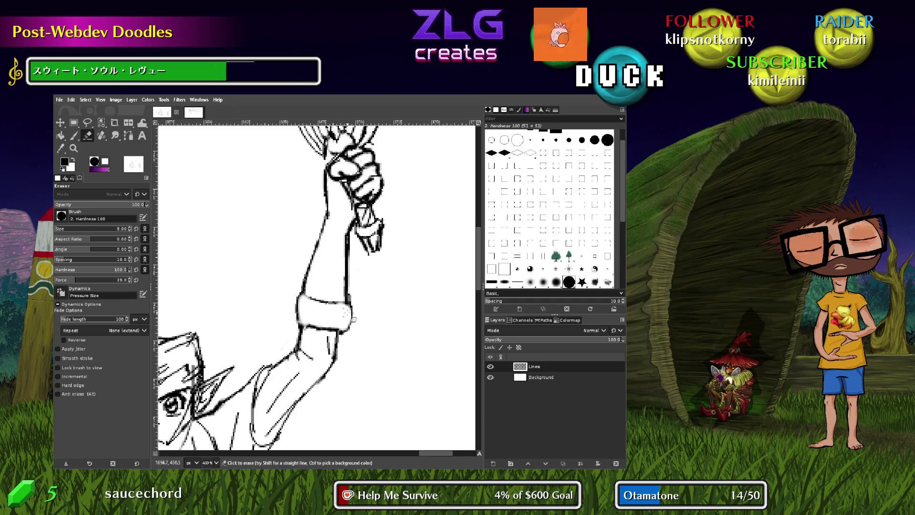
key("p")
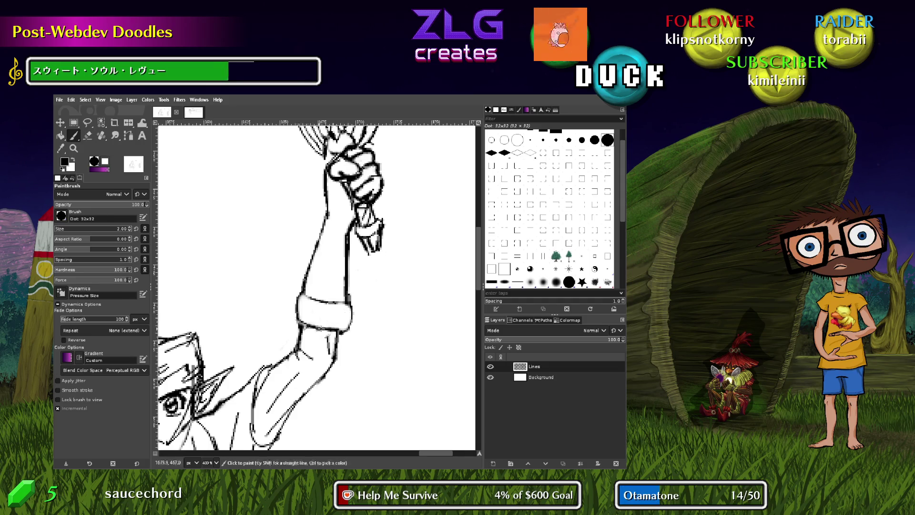
Redraw the cuff's lower edge, darken its left edge, then lighten part of it
mouse_move(300, 319)
left_mouse_down()
mouse_move(353, 329)
mouse_move(351, 311)
mouse_move(352, 328)
left_mouse_up()
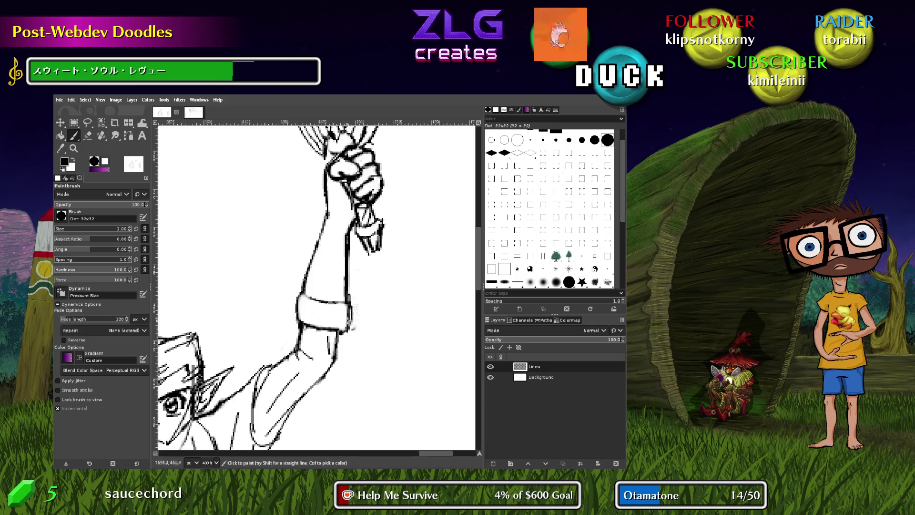
mouse_move(306, 297)
left_mouse_down()
mouse_move(296, 327)
mouse_move(305, 287)
left_mouse_up()
key("shift+e")
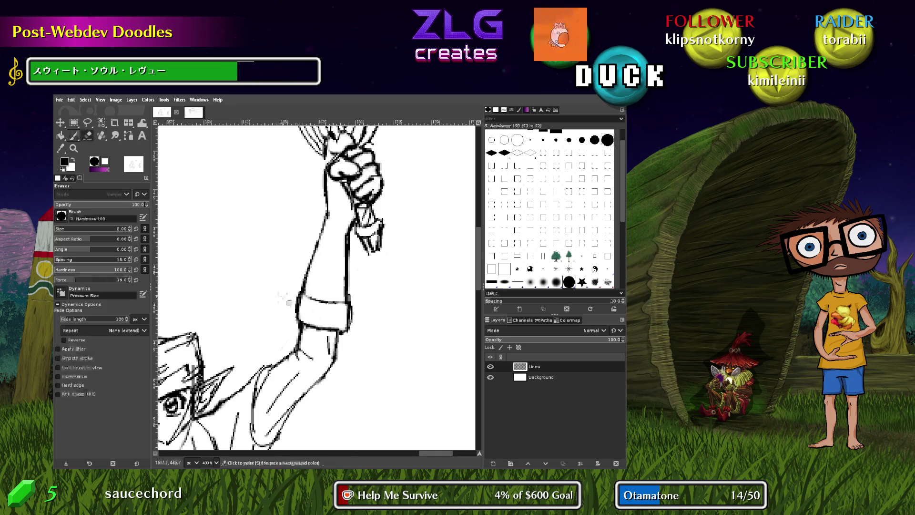
left_click_drag(297, 318, 300, 292)
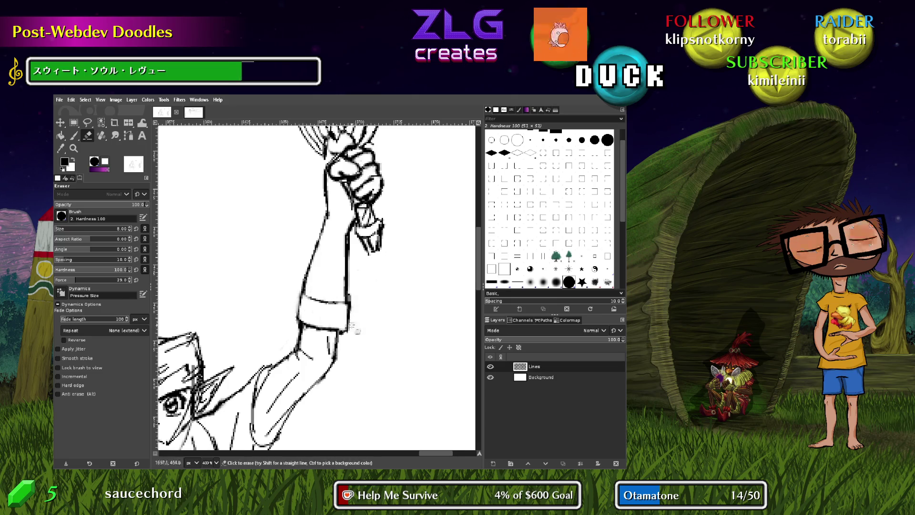
key("p")
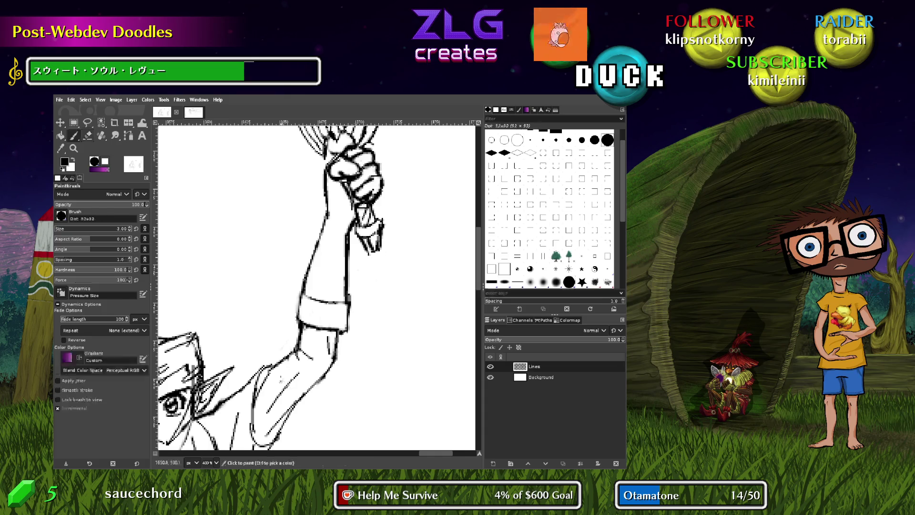
scroll(315, 348, "down", 5)
scroll(296, 353, "left", 3)
scroll(281, 357, "down", 3)
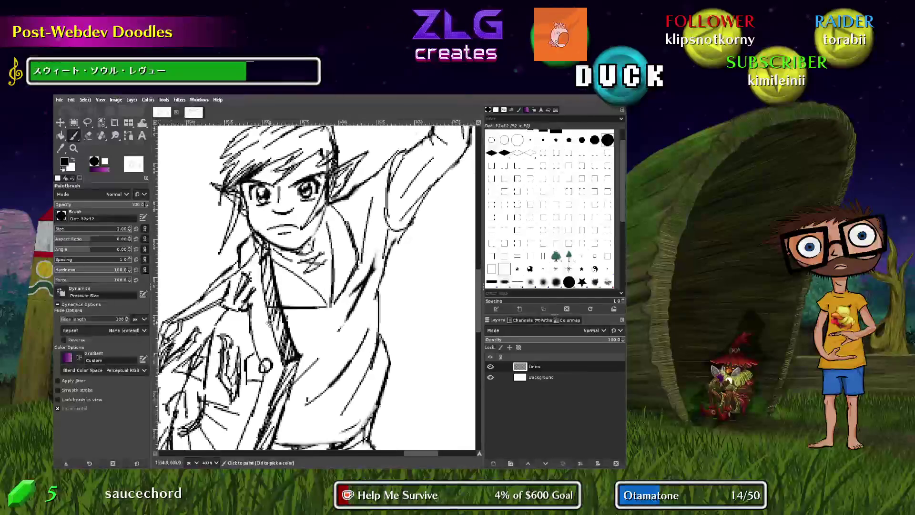
Bring the raised fist into view and draw two cuff lines and a vertical edge on the sleeve
scroll(336, 210, "right", 2)
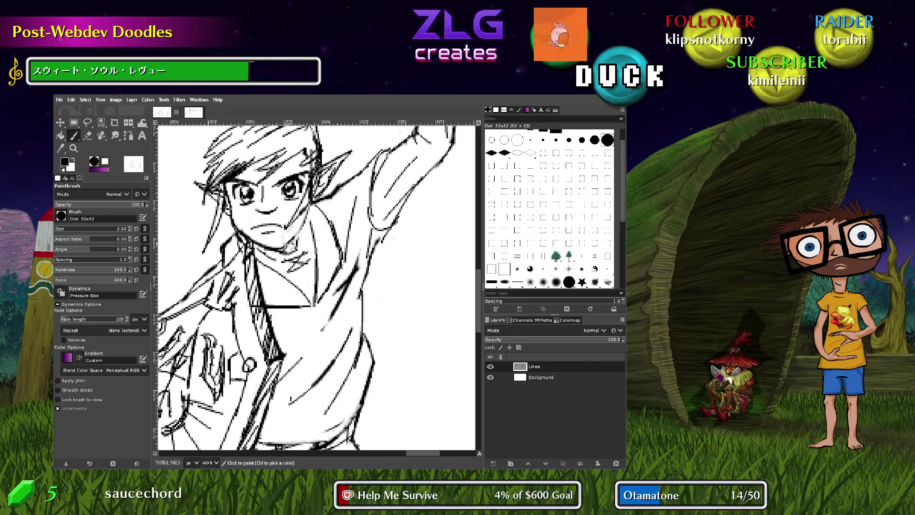
left_click(285, 246)
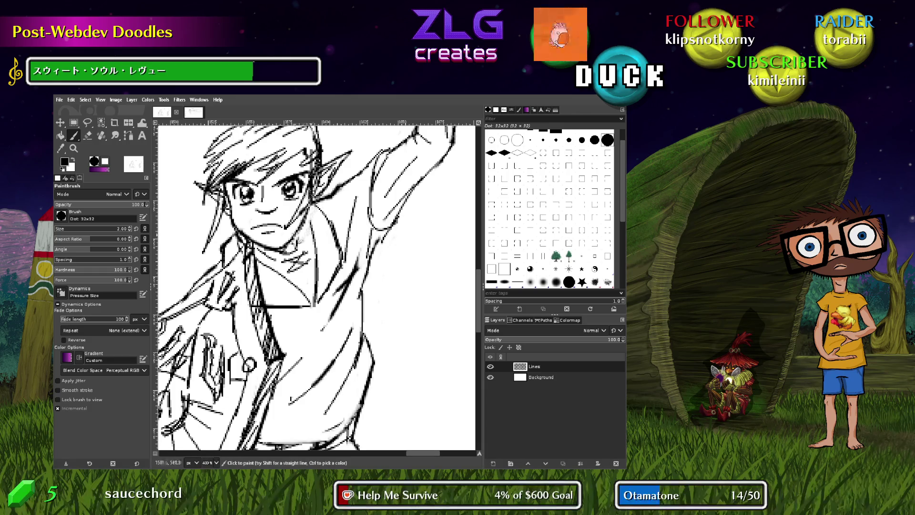
scroll(317, 286, "down", 3)
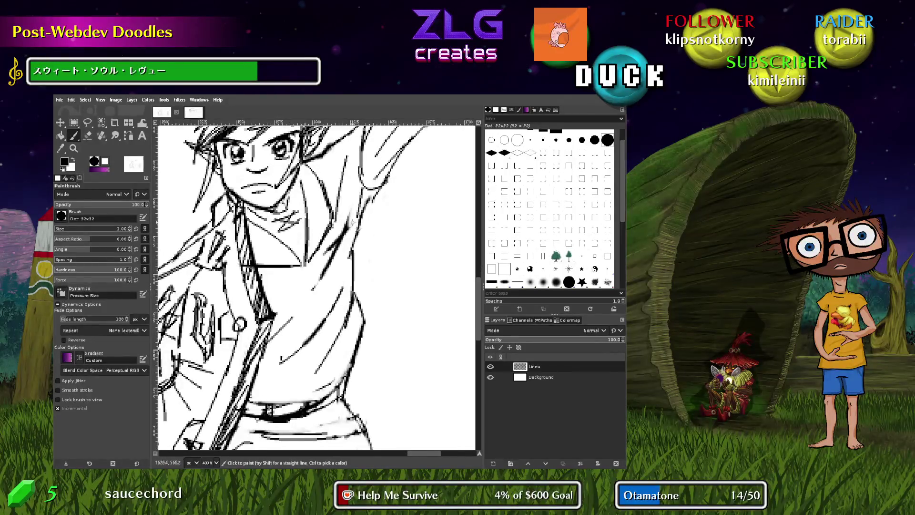
scroll(357, 182, "down", 10)
scroll(356, 182, "up", 6)
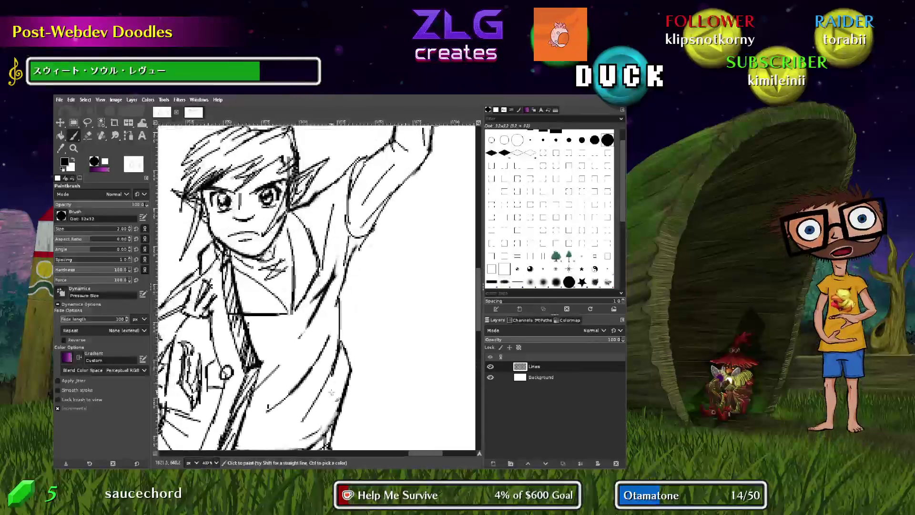
scroll(371, 325, "up", 5)
mouse_move(371, 325)
left_mouse_down()
mouse_move(299, 380)
mouse_move(282, 410)
mouse_move(287, 348)
left_mouse_up()
mouse_move(335, 273)
left_mouse_down()
mouse_move(333, 286)
mouse_move(370, 273)
left_mouse_up()
left_click_drag(334, 244, 367, 246)
left_click_drag(332, 247, 325, 260)
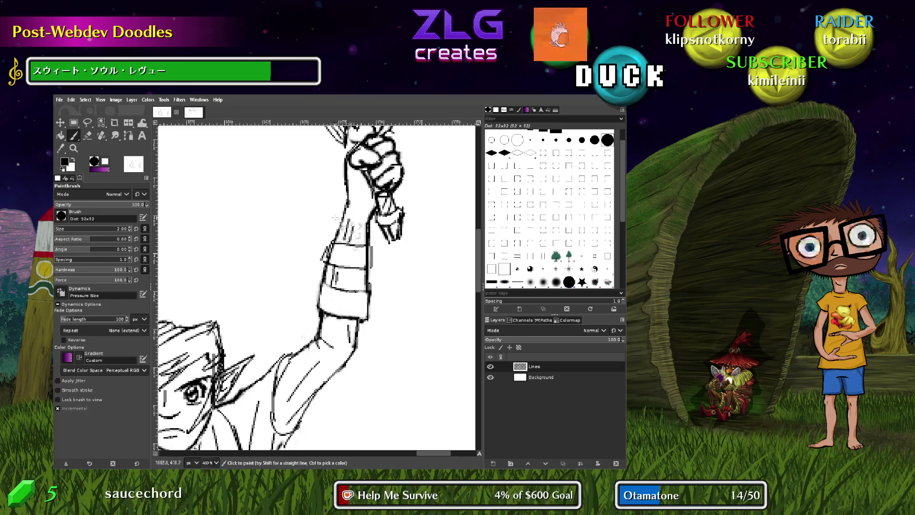
Undo the two new sleeve strokes and scroll down to show the legs and boots
key("ctrl+z")
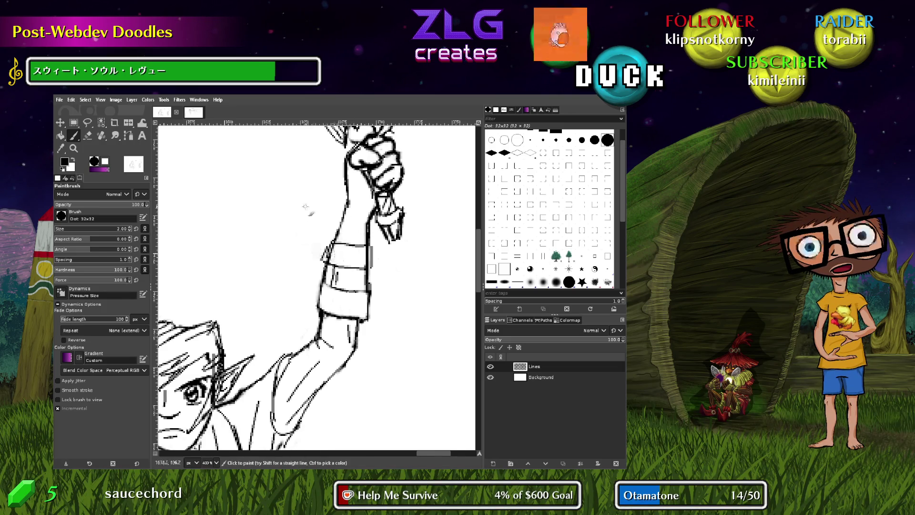
key("ctrl+z")
key("ctrl+z")
key("ctrl+z")
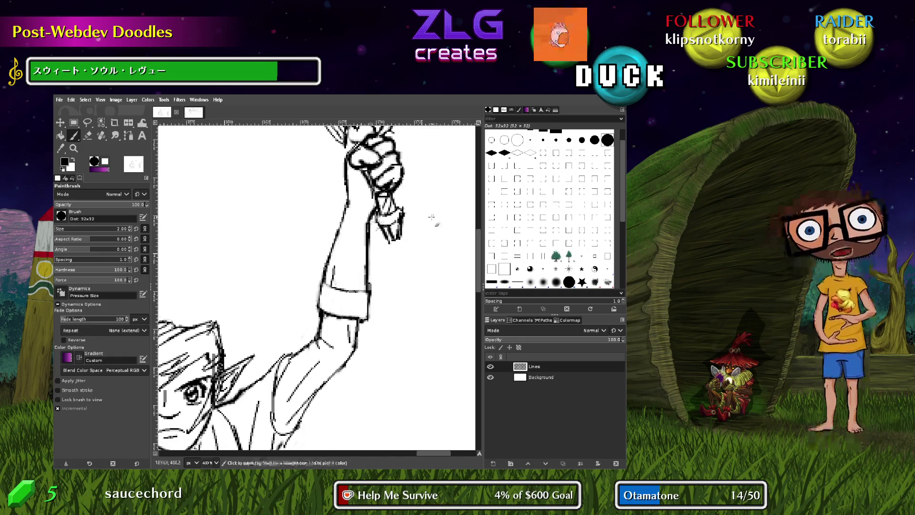
scroll(382, 305, "down", 5)
scroll(358, 353, "left", 4)
scroll(329, 397, "down", 10)
scroll(394, 227, "down", 4)
scroll(394, 227, "down", 6)
left_click_drag(315, 246, 318, 281)
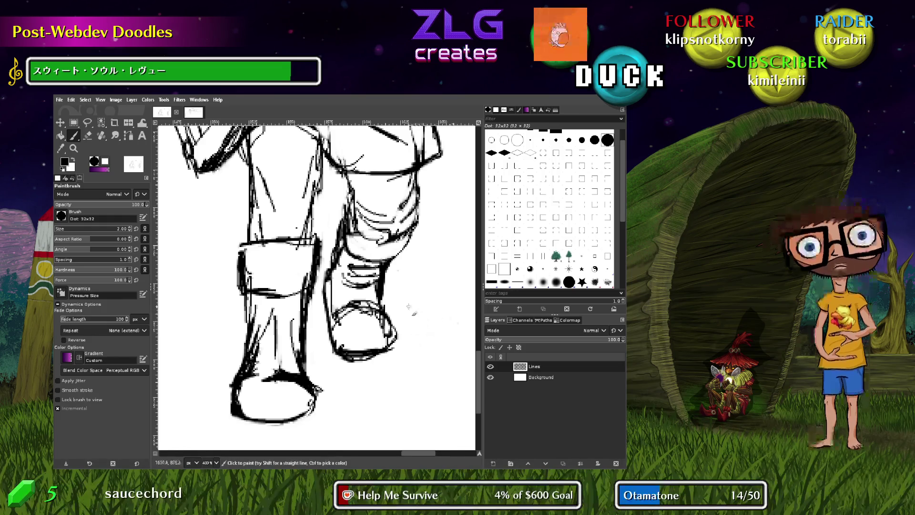
scroll(319, 280, "down", 2)
Centre the whole figure and hatch light shading on the shirt, sleeve and raised forearm
scroll(318, 375, "down", 2)
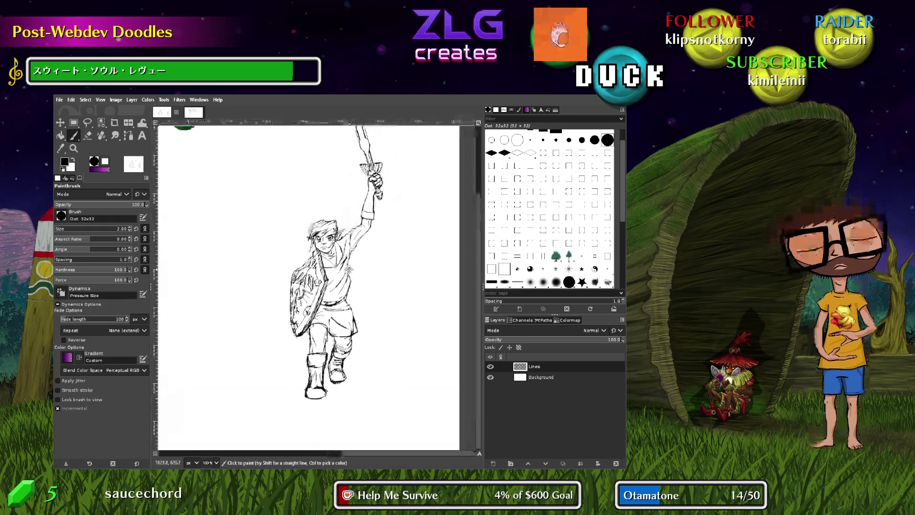
mouse_move(318, 375)
left_mouse_down()
mouse_move(332, 332)
mouse_move(330, 261)
left_mouse_up()
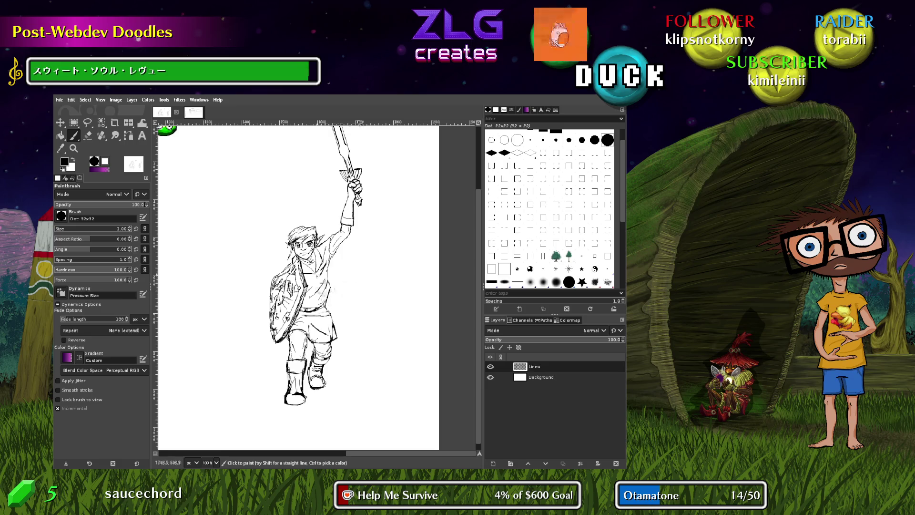
mouse_move(332, 313)
left_mouse_down()
mouse_move(319, 253)
mouse_move(333, 289)
mouse_move(327, 302)
left_mouse_up()
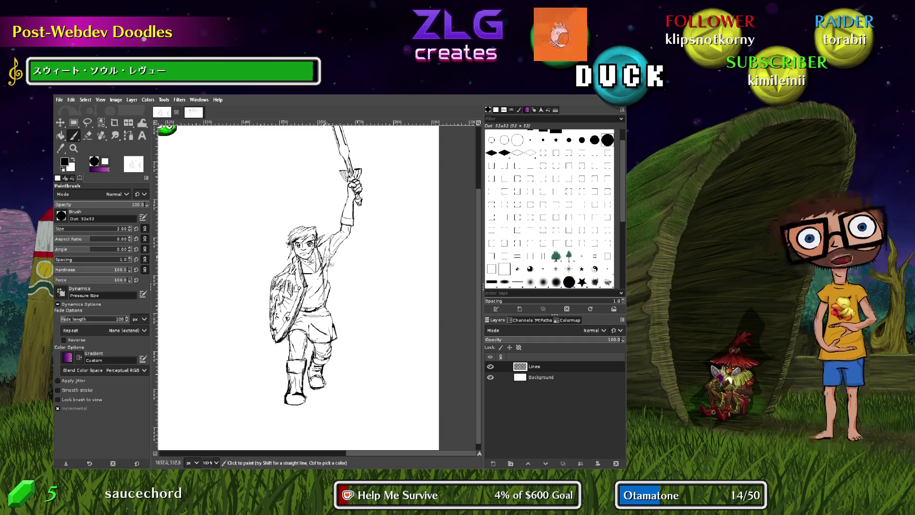
left_click_drag(334, 255, 352, 236)
left_click_drag(351, 198, 342, 228)
left_click_drag(340, 233, 327, 247)
left_click_drag(330, 241, 315, 253)
Hatch across the chest, undo the crossed strokes, and re-hatch the chest and belly
mouse_move(319, 308)
left_mouse_down()
mouse_move(311, 266)
mouse_move(304, 267)
left_mouse_up()
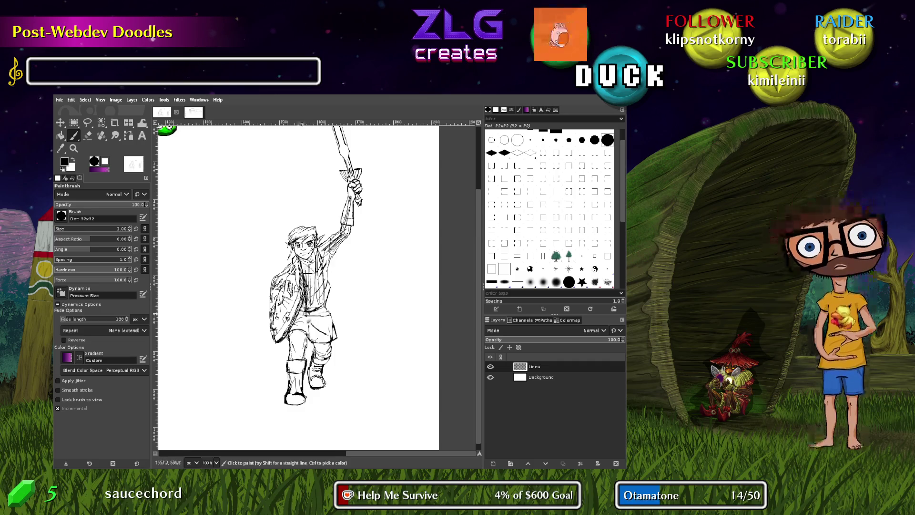
left_click_drag(305, 314, 298, 262)
left_click_drag(320, 324, 314, 328)
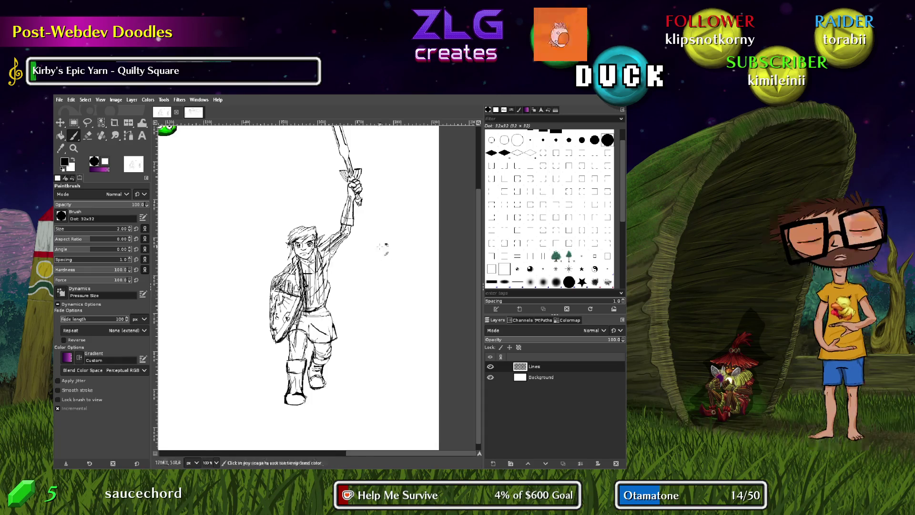
key("ctrl+z")
key("ctrl+z")
key("ctrl+z")
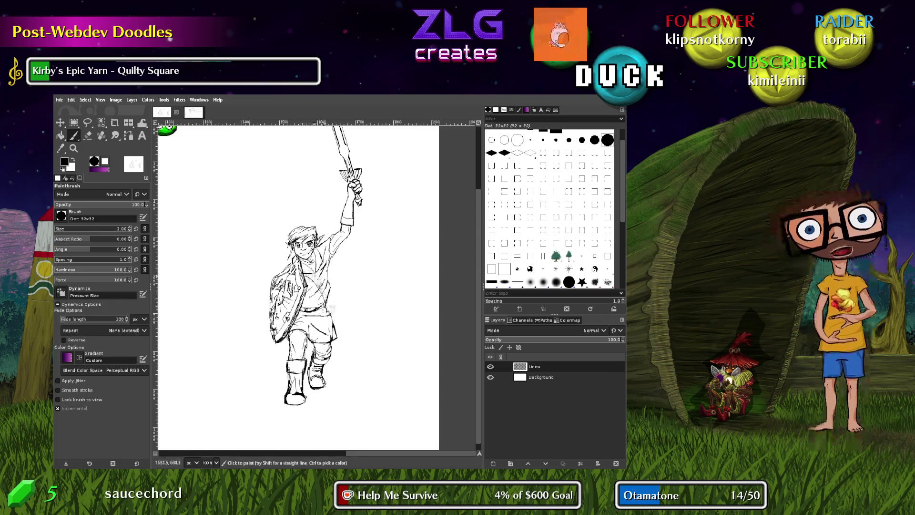
key("ctrl+z")
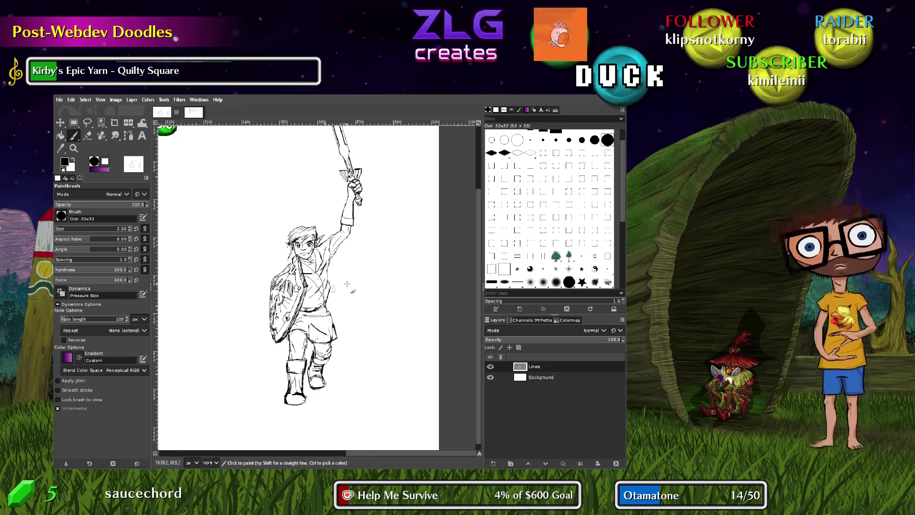
mouse_move(331, 273)
left_mouse_down()
mouse_move(313, 298)
mouse_move(326, 305)
mouse_move(330, 254)
left_mouse_up()
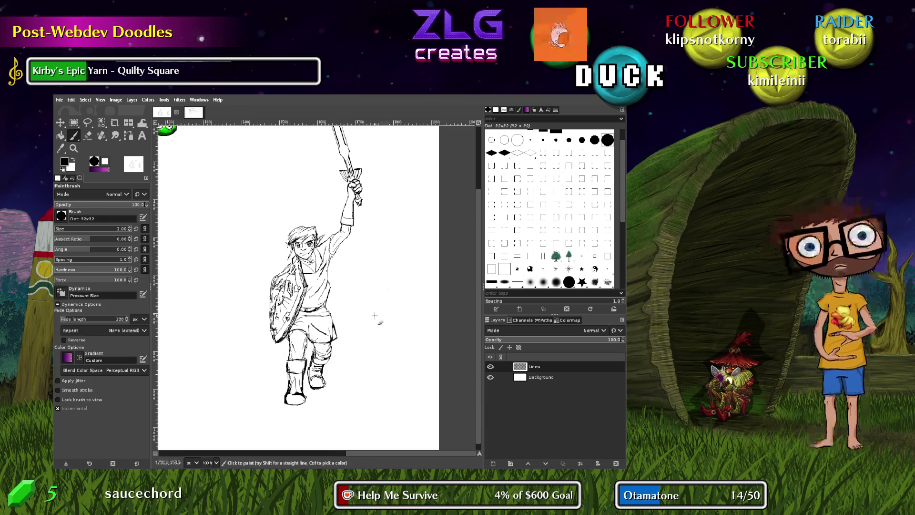
Try curved sword-swing arcs beside the figure, then discard them
mouse_move(383, 264)
left_mouse_down()
mouse_move(336, 382)
mouse_move(212, 410)
mouse_move(274, 386)
mouse_move(370, 231)
mouse_move(384, 263)
left_mouse_up()
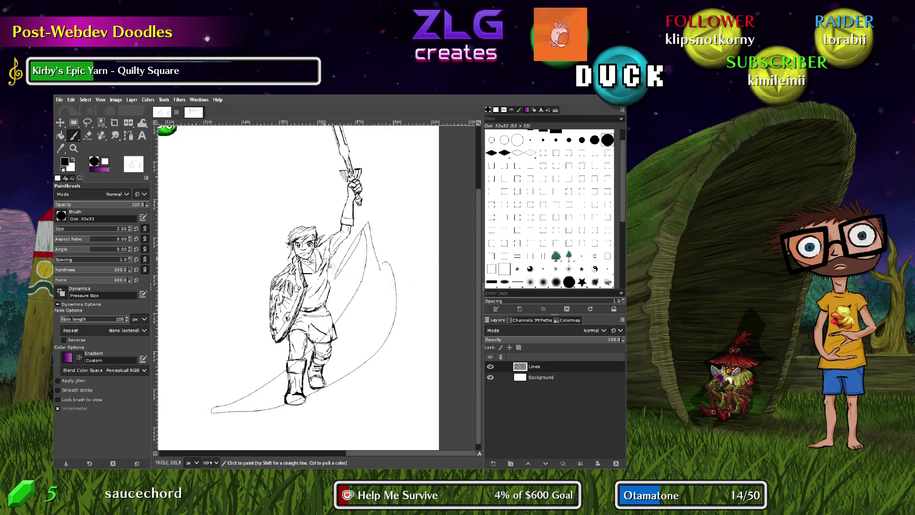
key("ctrl+z")
key("ctrl+z")
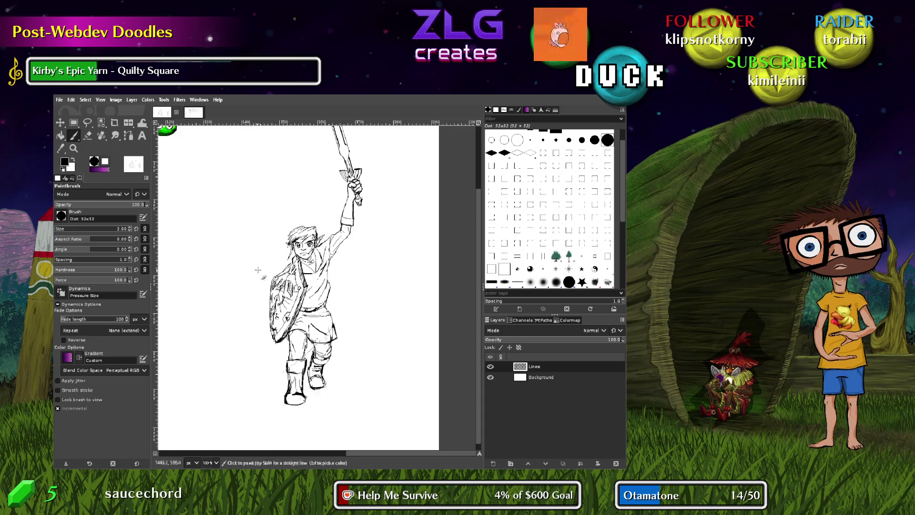
left_click_drag(358, 294, 406, 270)
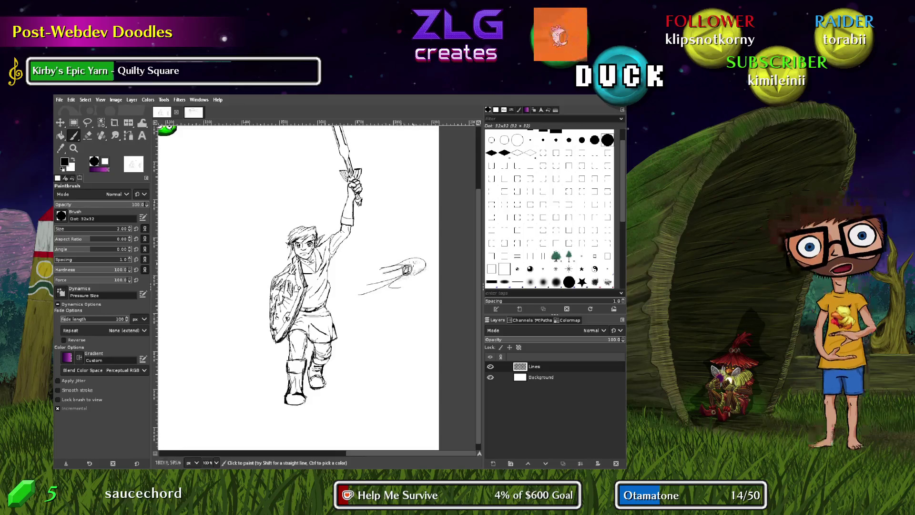
key("ctrl+z")
key("ctrl+z")
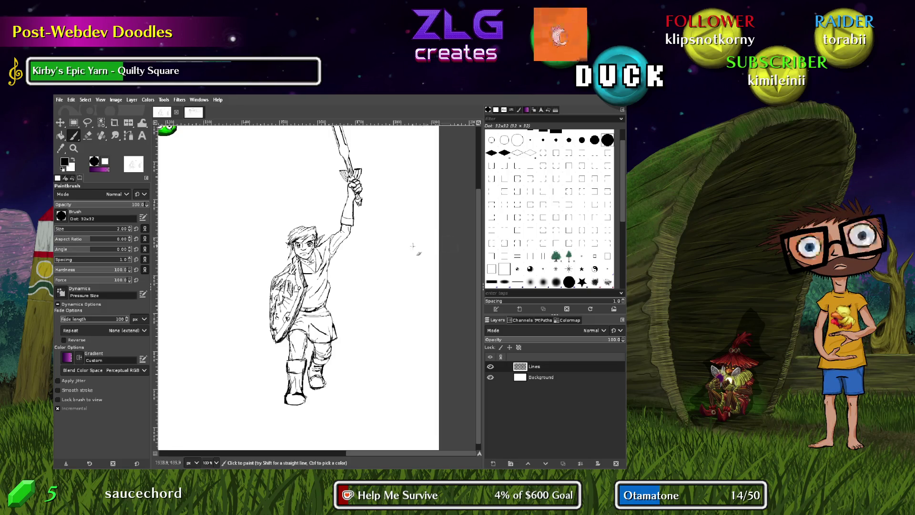
scroll(337, 287, "up", 5)
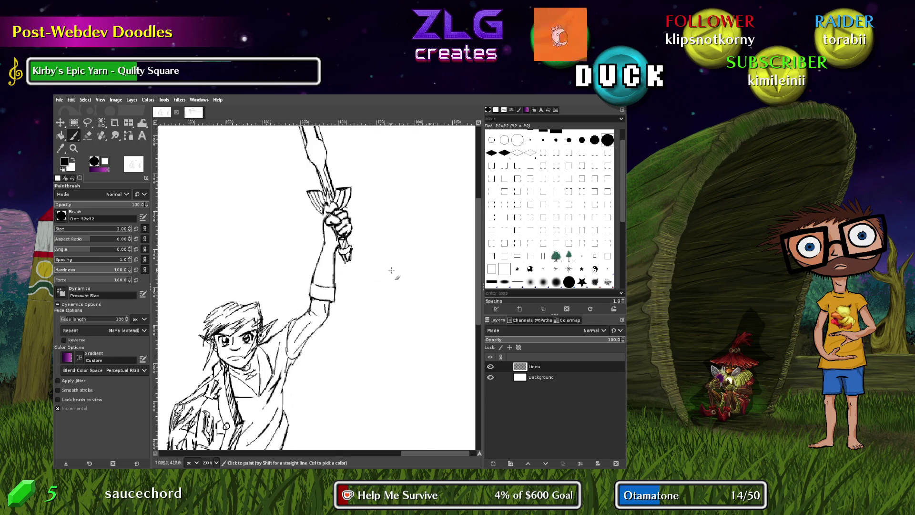
Try several chest strokes, undoing each, and keep one short stroke on the shirt
mouse_move(353, 274)
left_mouse_down()
mouse_move(380, 372)
mouse_move(382, 134)
mouse_move(378, 429)
mouse_move(394, 253)
left_mouse_up()
left_click_drag(390, 429, 375, 340)
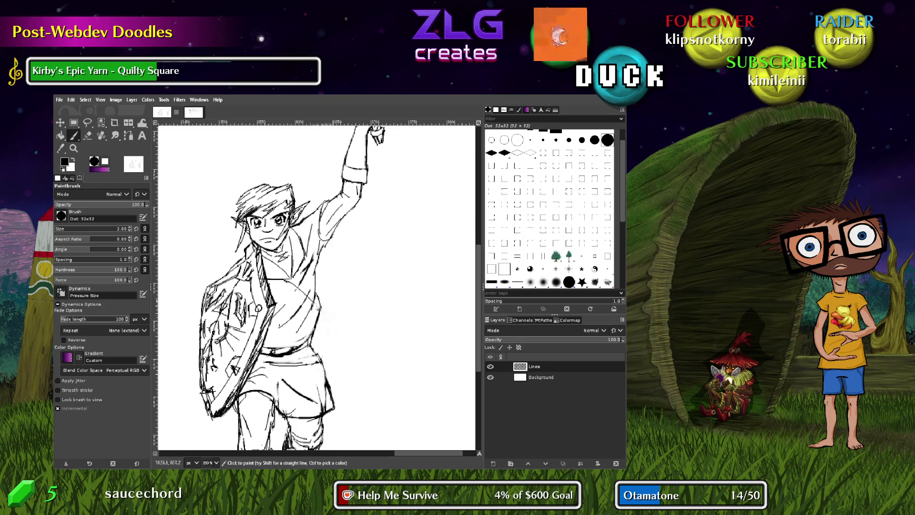
left_click_drag(247, 255, 316, 307)
key("ctrl+z")
left_click_drag(248, 251, 291, 287)
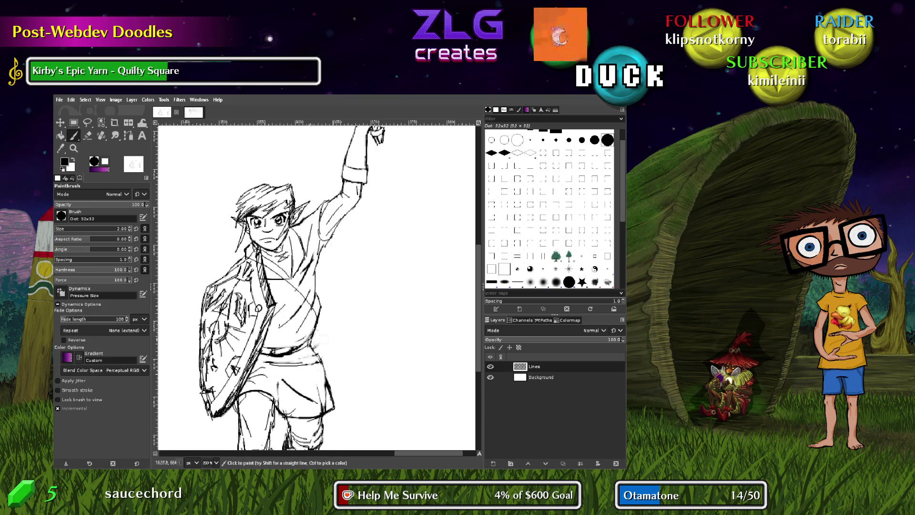
key("ctrl+z")
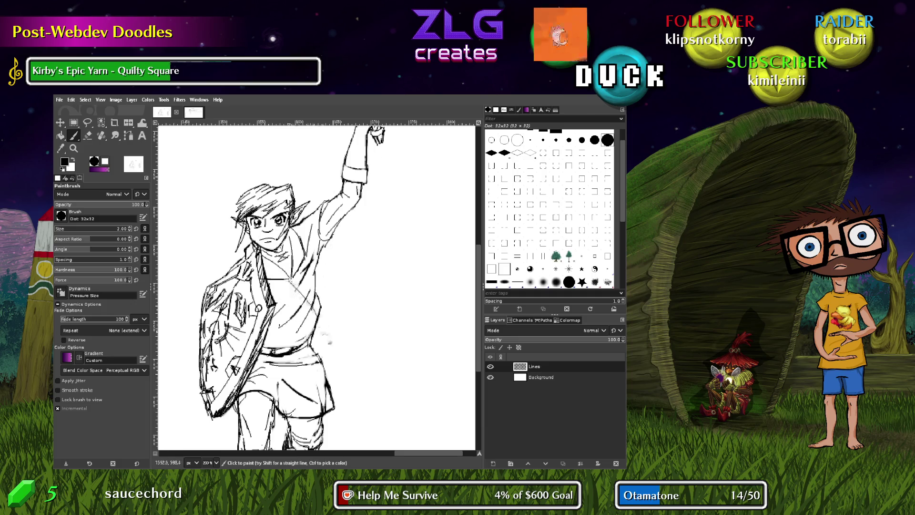
mouse_move(265, 281)
left_mouse_down()
mouse_move(308, 318)
mouse_move(287, 302)
left_mouse_up()
key("ctrl+z")
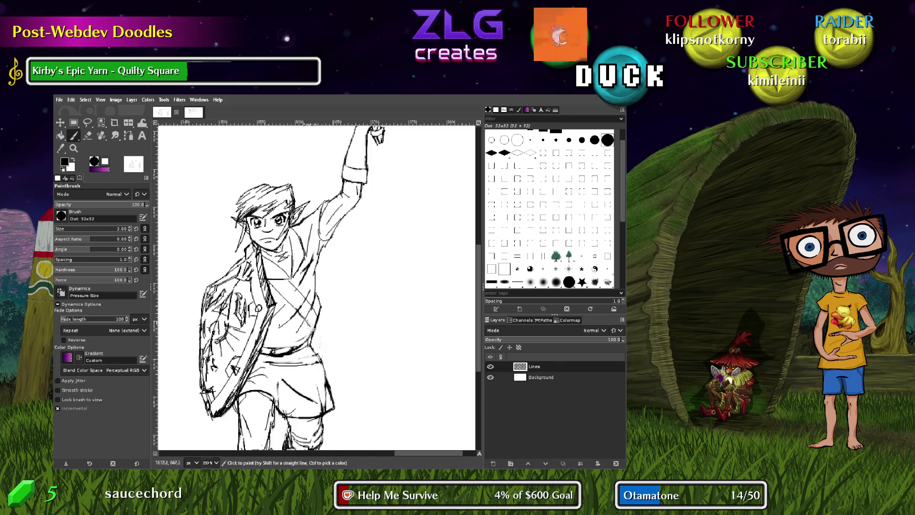
left_click_drag(321, 313, 319, 290)
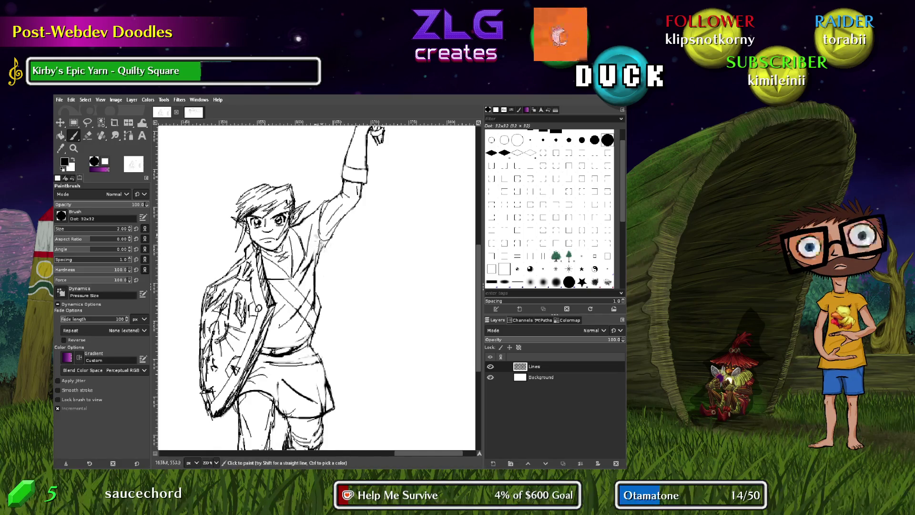
Centre the face and shield, then sketch a short stroke under the raised arm
key("shift+e")
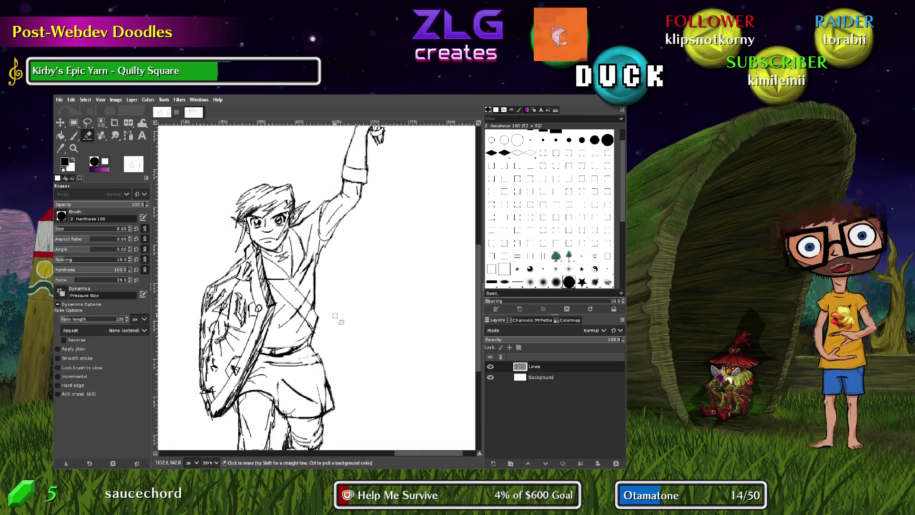
key("p")
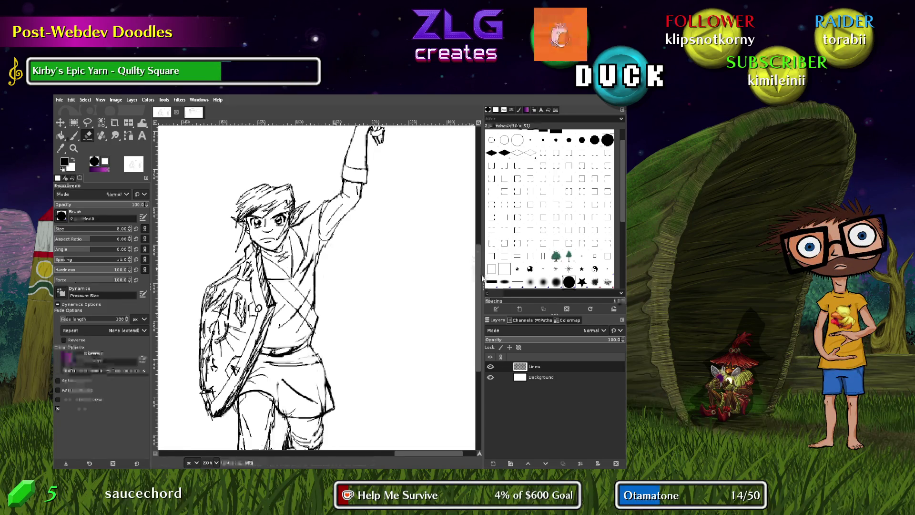
scroll(473, 227, "up", 5)
mouse_move(474, 227)
left_mouse_down()
mouse_move(475, 200)
mouse_move(482, 329)
mouse_move(468, 253)
left_mouse_up()
mouse_move(340, 375)
left_mouse_down()
mouse_move(386, 350)
mouse_move(455, 282)
mouse_move(393, 252)
left_mouse_up()
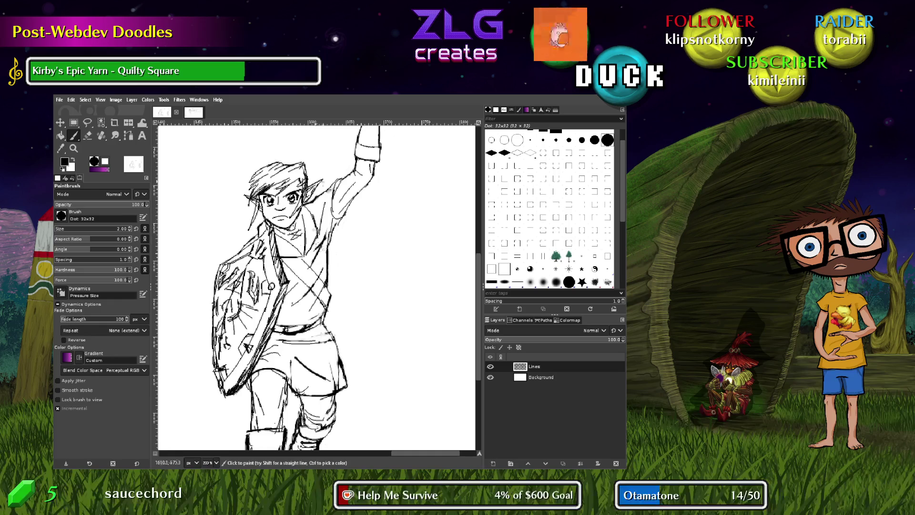
key("shift+e")
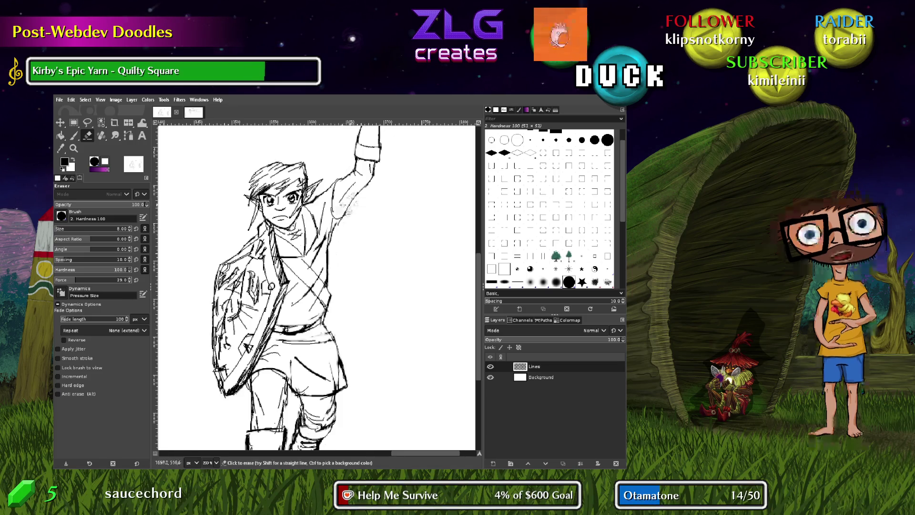
key("p")
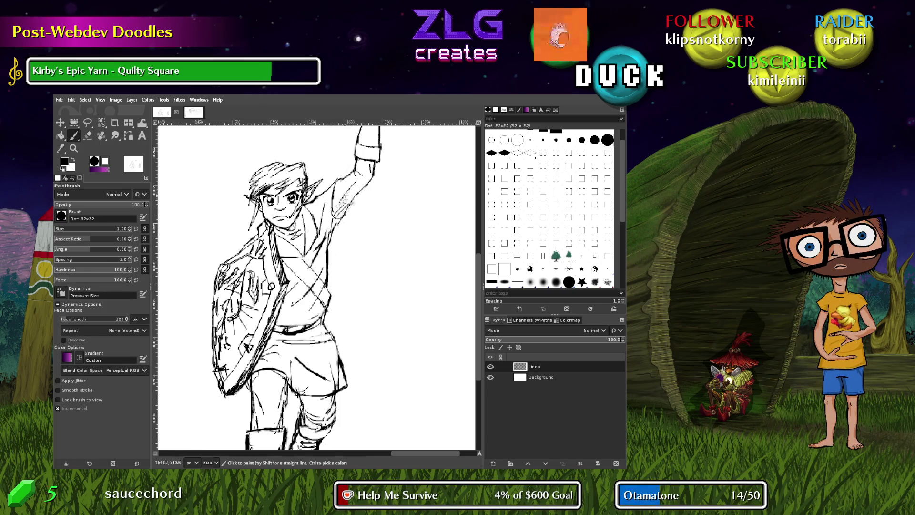
mouse_move(348, 198)
left_mouse_down()
mouse_move(333, 219)
mouse_move(368, 183)
mouse_move(346, 196)
mouse_move(371, 191)
left_mouse_up()
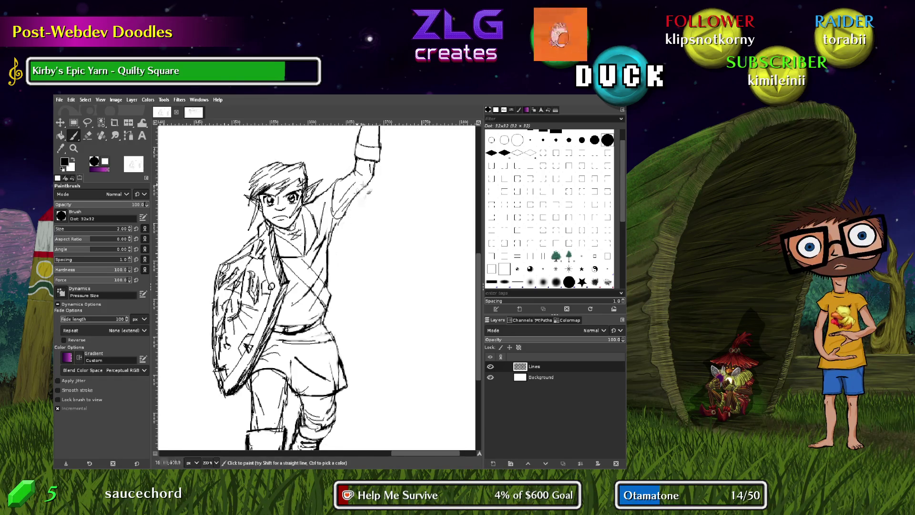
scroll(330, 348, "down", 5)
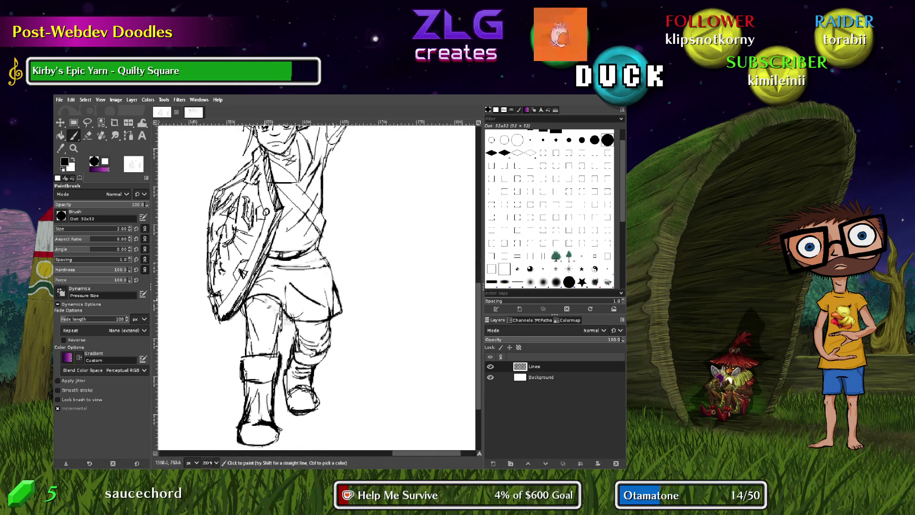
Add faint sketch marks on the shorts and short lines at the knee
left_click_drag(272, 315, 254, 295)
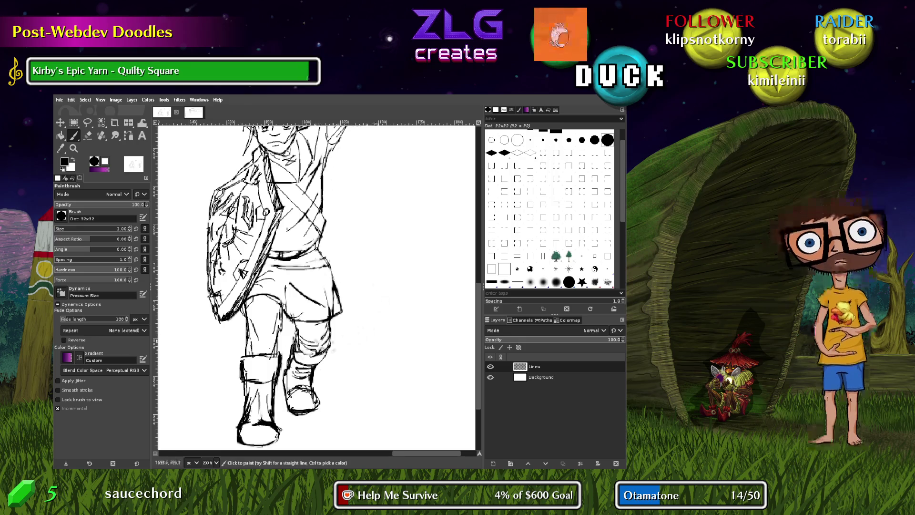
left_click_drag(311, 331, 296, 318)
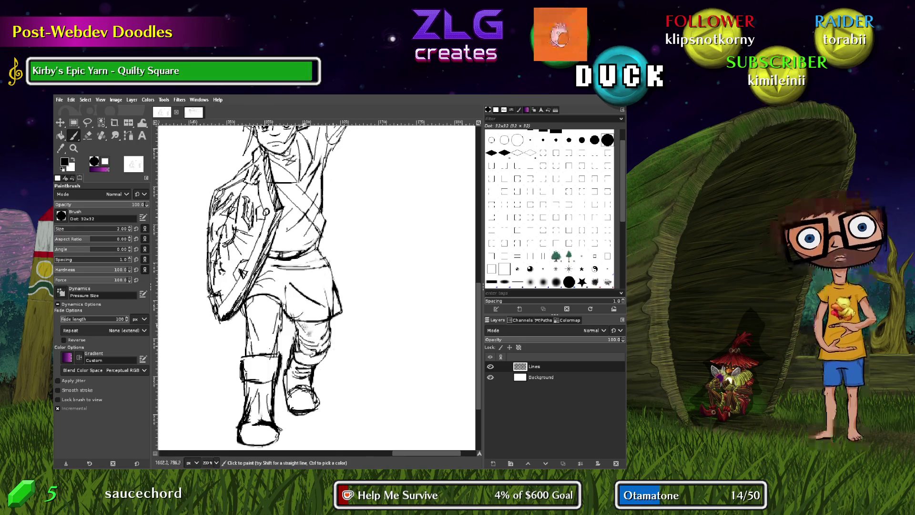
left_click_drag(312, 336, 304, 322)
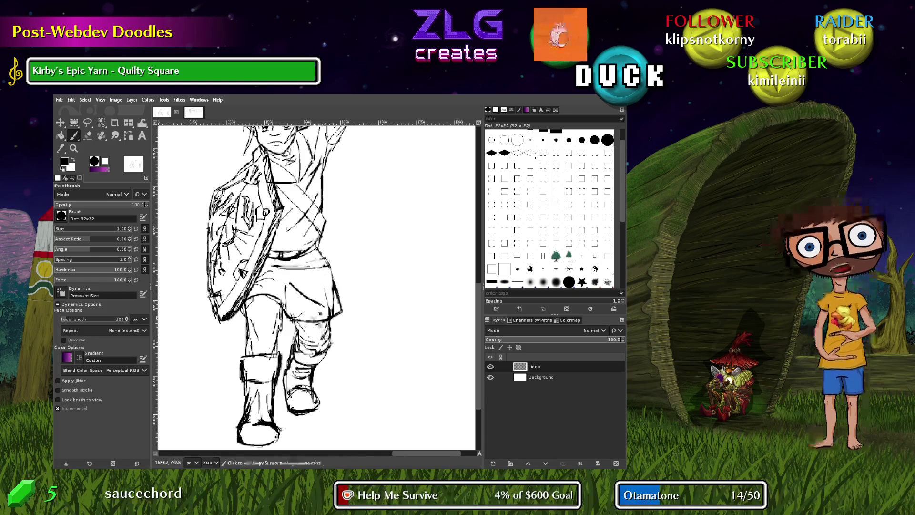
scroll(315, 286, "down", 3)
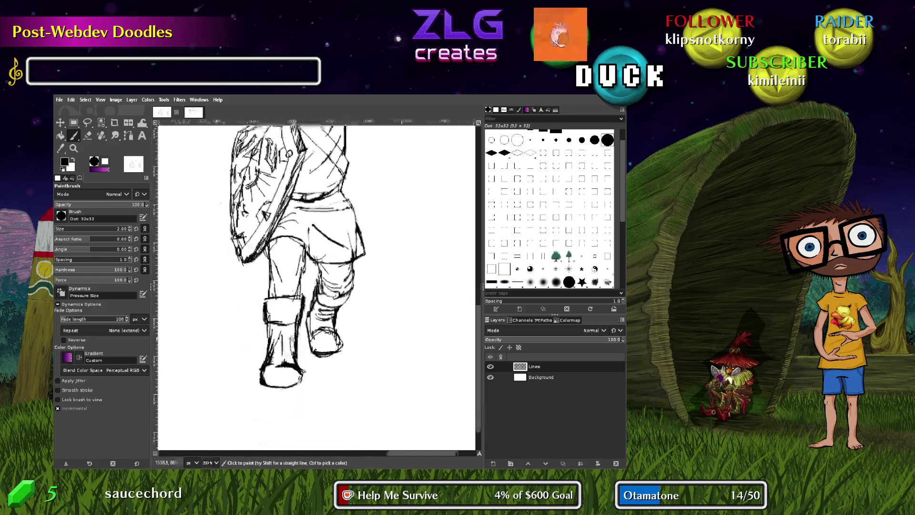
scroll(314, 286, "right", 1)
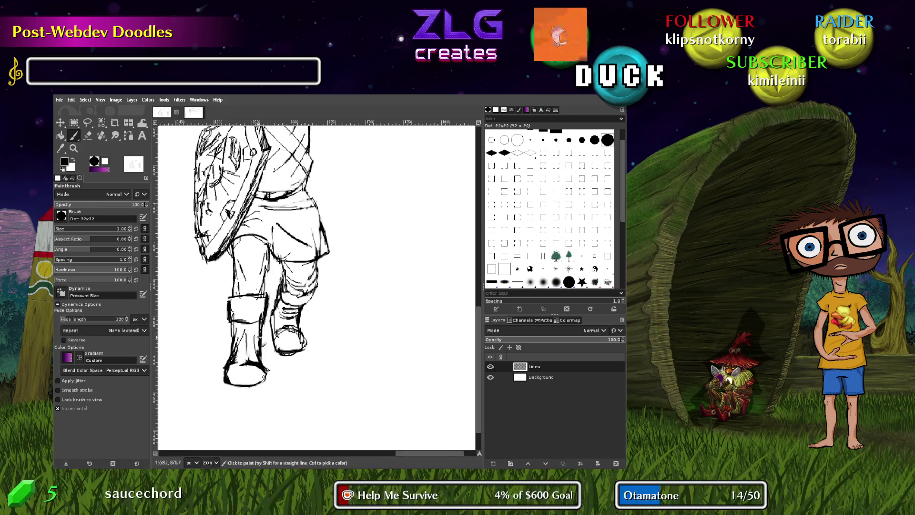
Erase bits of the boot outline and its left edge, then redraw short boot lines
key("shift+e")
left_click_drag(245, 331, 260, 352)
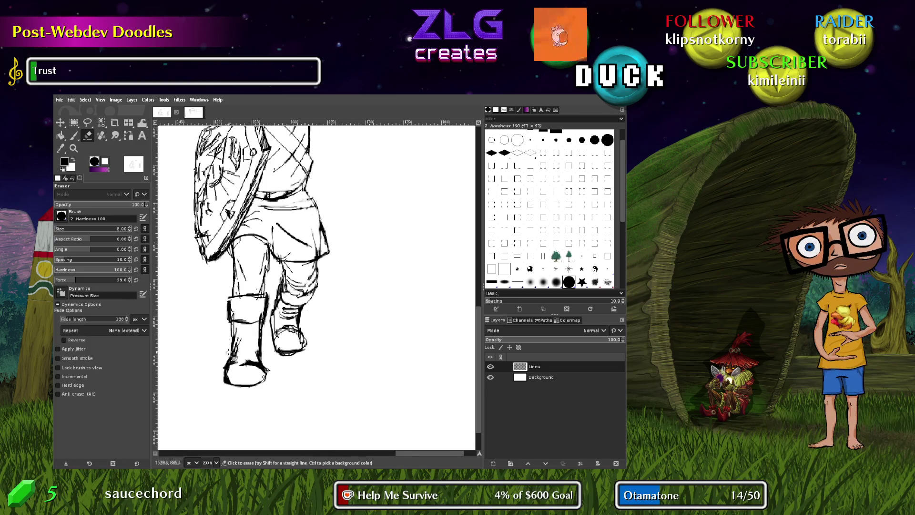
left_click_drag(224, 365, 226, 360)
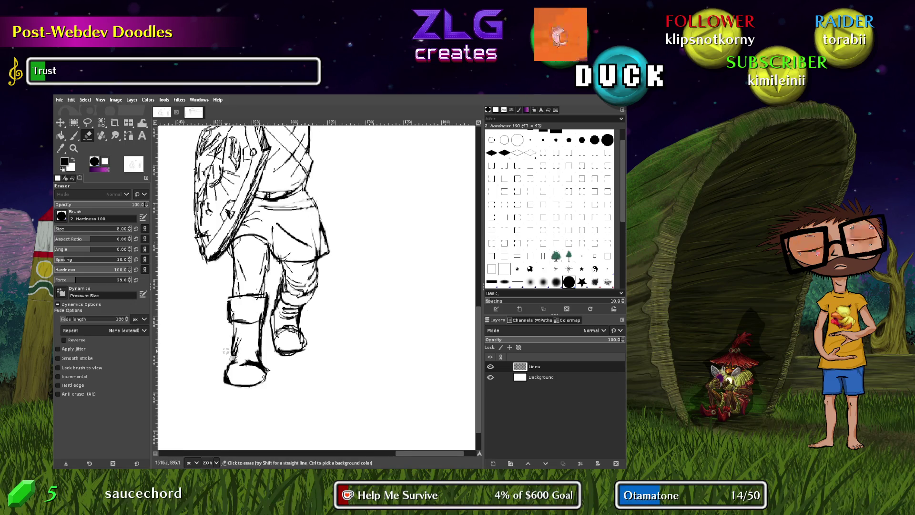
key("p")
left_click(234, 325)
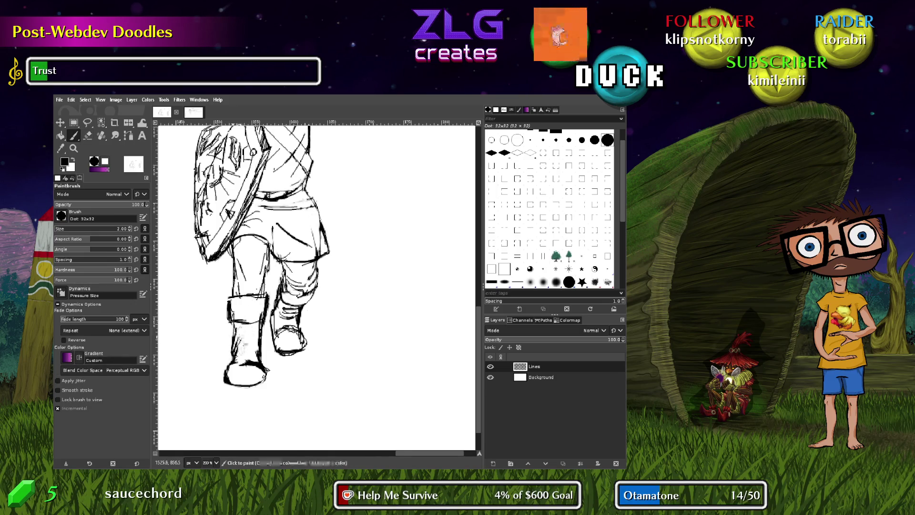
left_click_drag(234, 327, 243, 336)
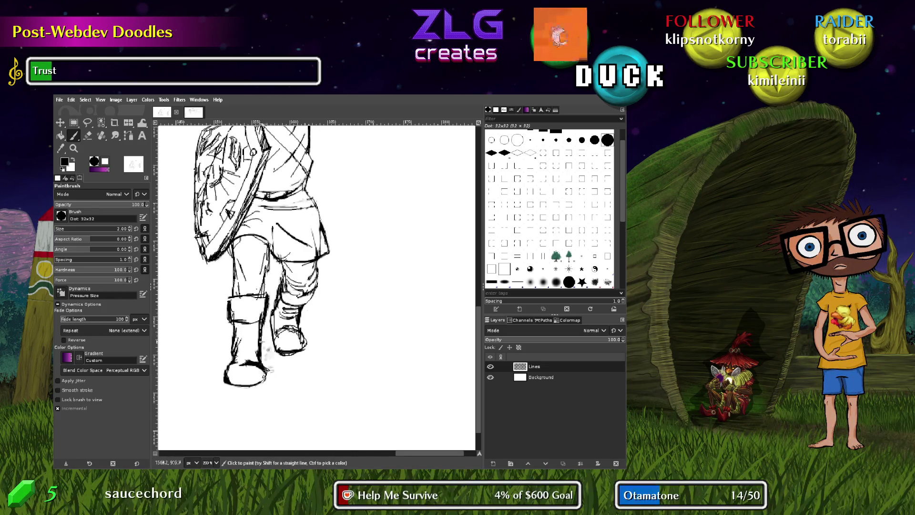
Erase stray marks near the heel and leg, and add a stroke below the right boot
key("shift+e")
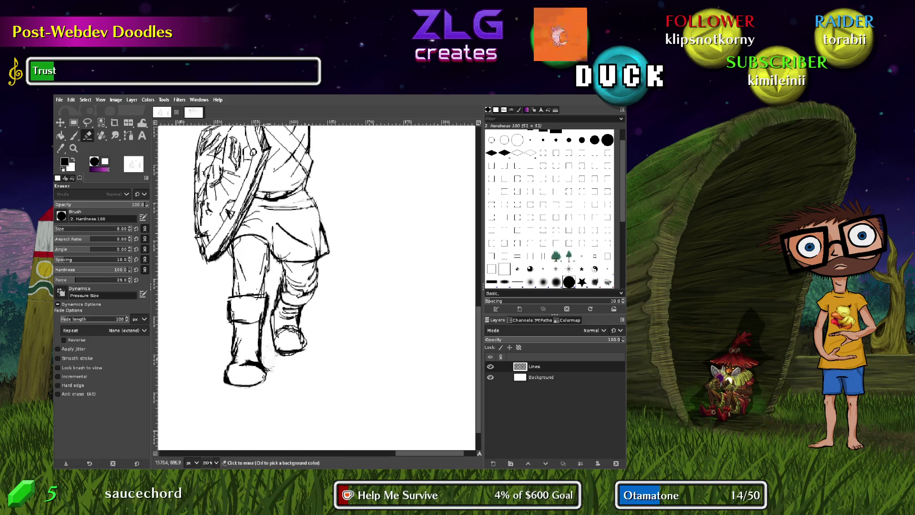
left_click_drag(261, 348, 267, 355)
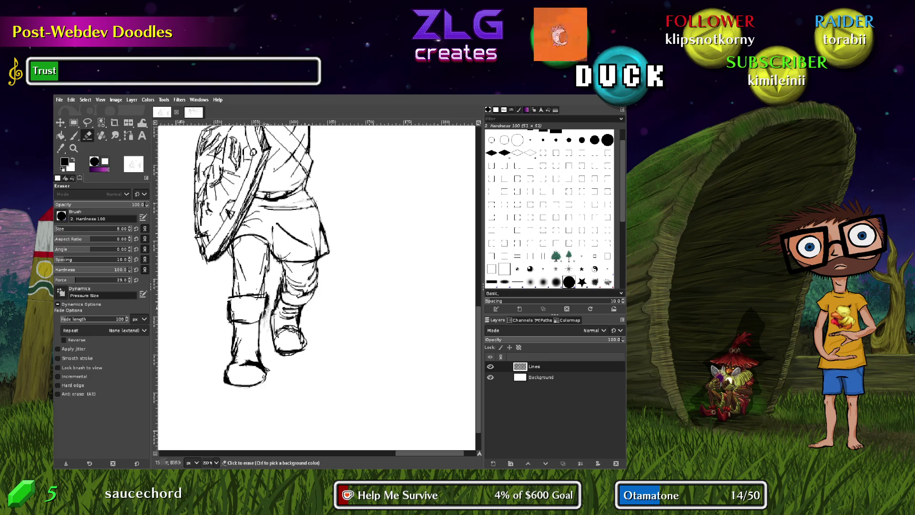
left_click(270, 270)
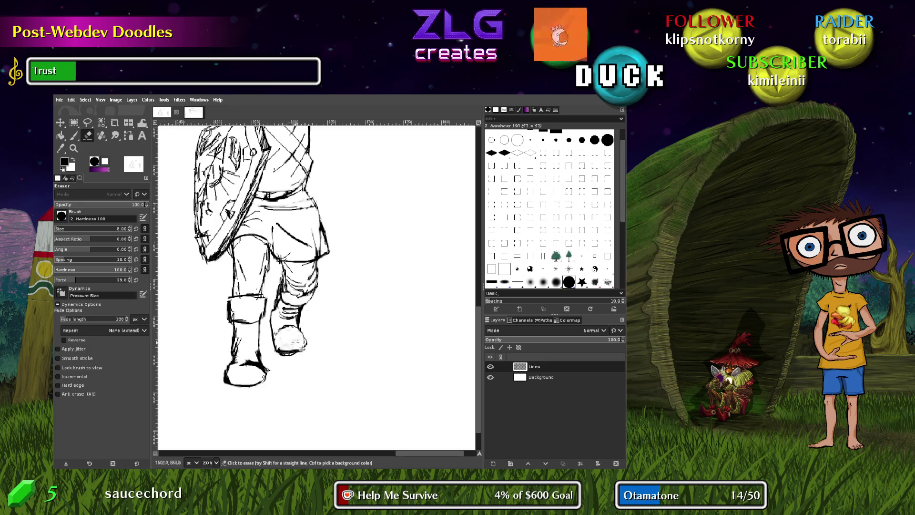
key("p")
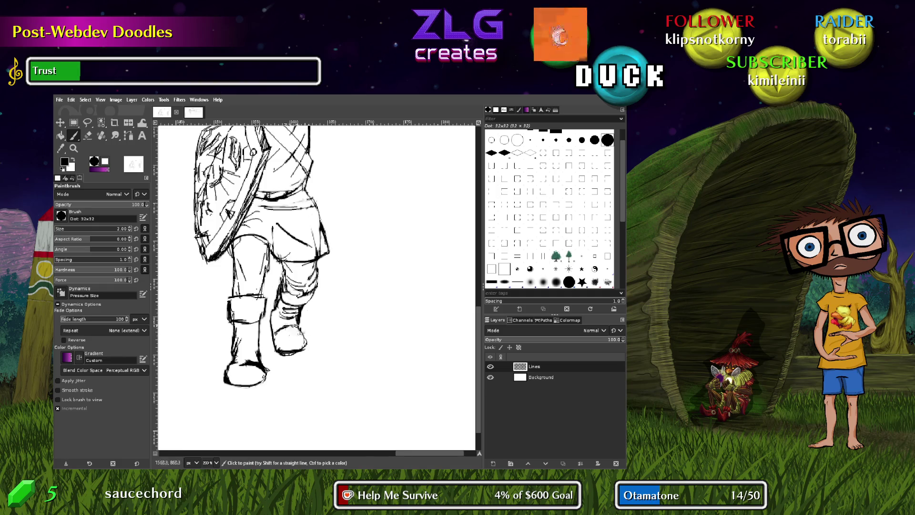
left_click_drag(310, 341, 312, 354)
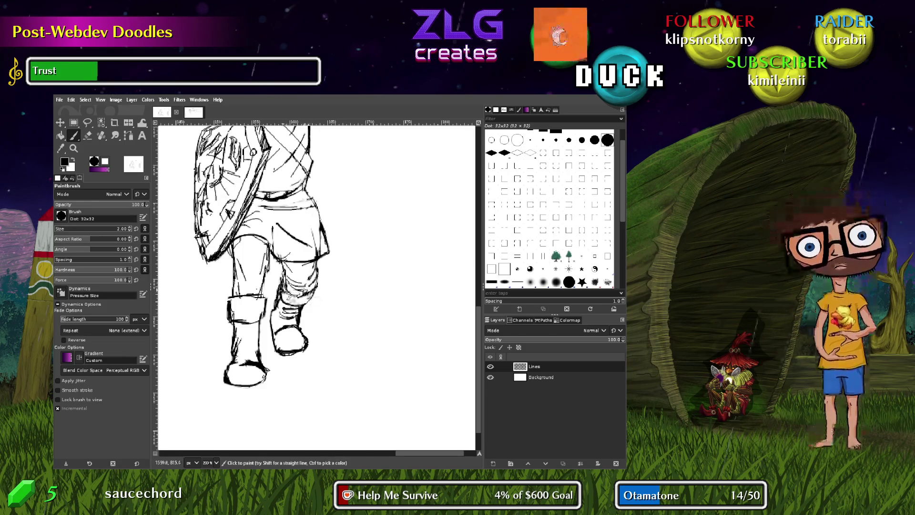
mouse_move(336, 207)
left_mouse_down()
mouse_move(364, 382)
mouse_move(380, 259)
mouse_move(353, 252)
left_mouse_up()
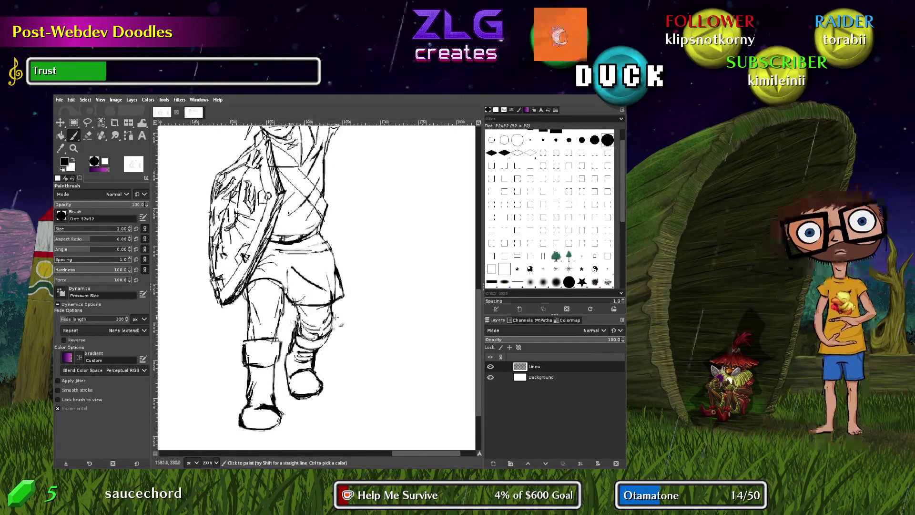
mouse_move(358, 180)
left_mouse_down()
mouse_move(363, 272)
mouse_move(354, 284)
left_mouse_up()
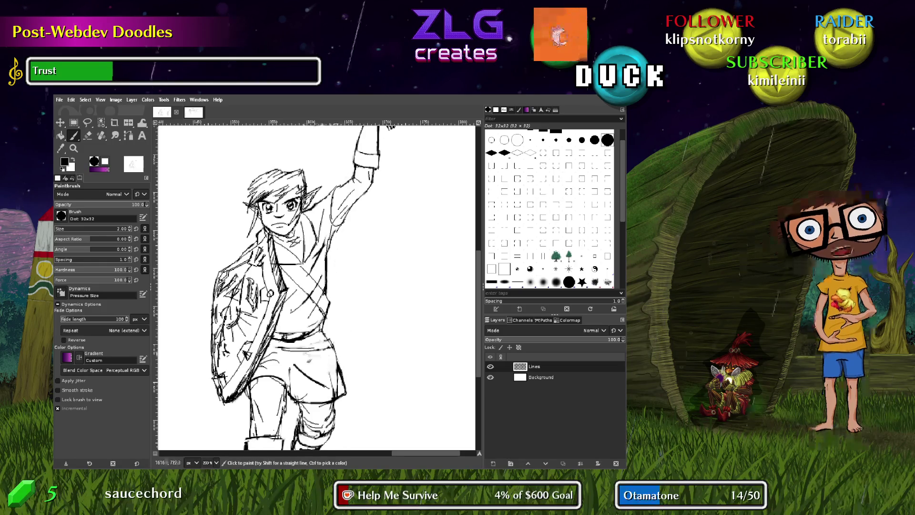
Undo the stray diagonal stroke beside the leg and the faint stroke beside the boot
scroll(375, 251, "down", 5)
key("ctrl+z")
left_click_drag(329, 241, 303, 293)
left_click_drag(341, 323, 301, 386)
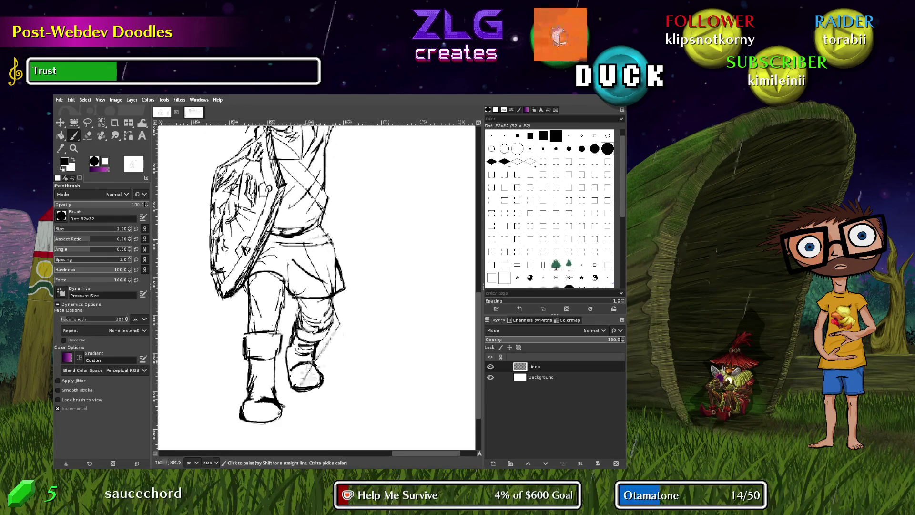
key("ctrl+z")
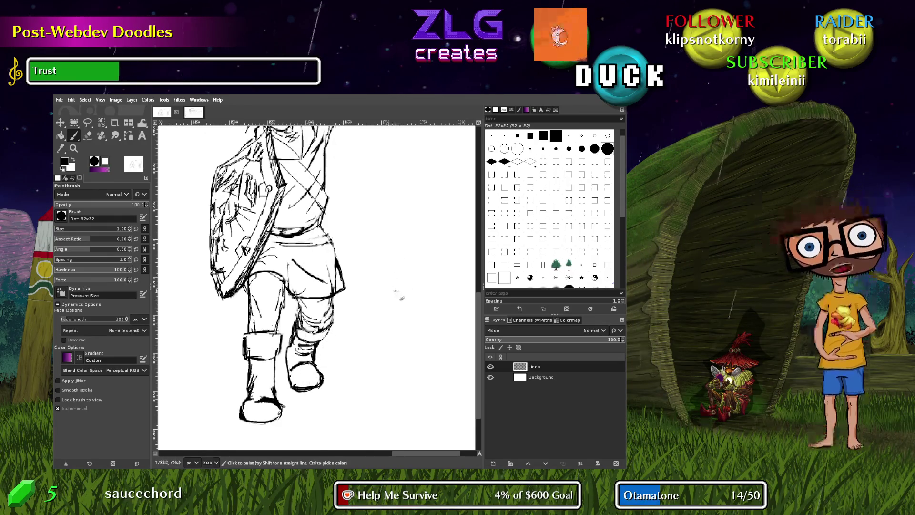
Draw a small oval right of the boots, undoing the extra diagonal scribbles
left_click_drag(397, 300, 396, 319)
mouse_move(363, 284)
left_mouse_down()
mouse_move(404, 300)
mouse_move(390, 309)
mouse_move(395, 319)
mouse_move(388, 313)
left_mouse_up()
key("ctrl+z")
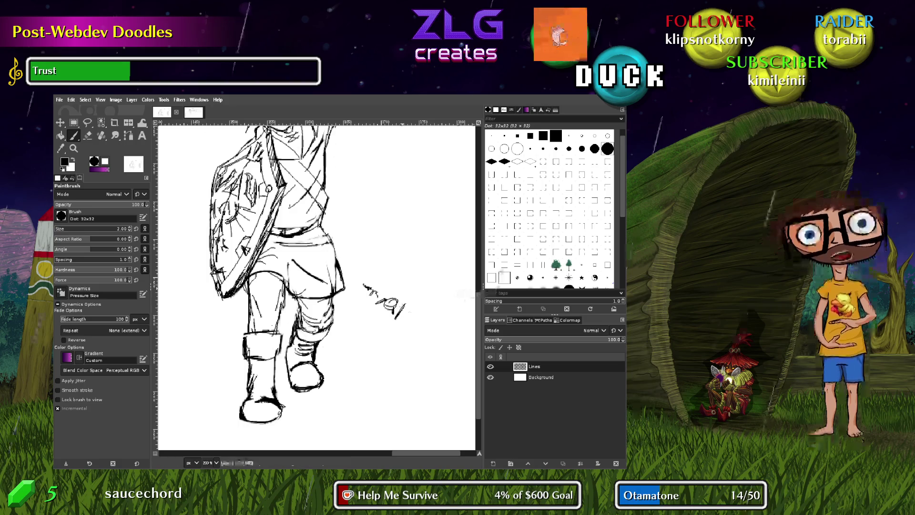
key("ctrl+z")
key("ctrl+z")
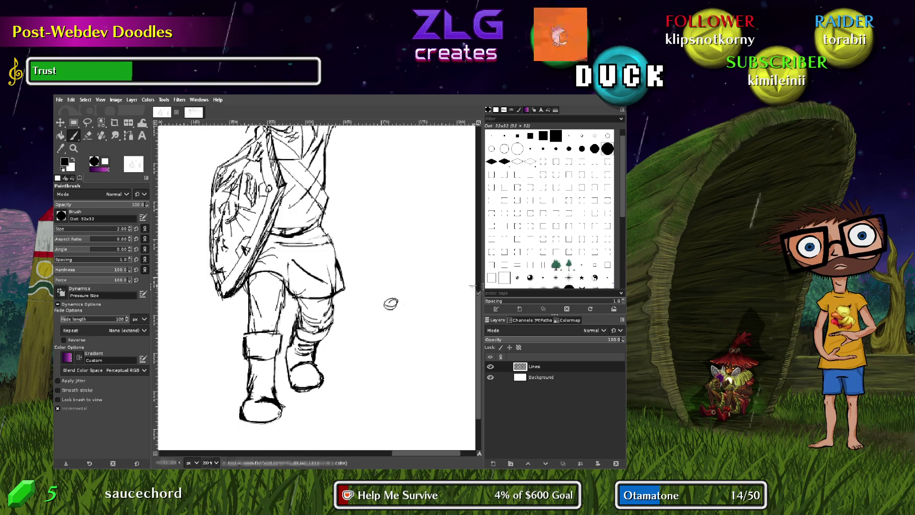
Bring the head back into view and erase a small stray mark on the figure
left_click_drag(385, 204, 372, 287)
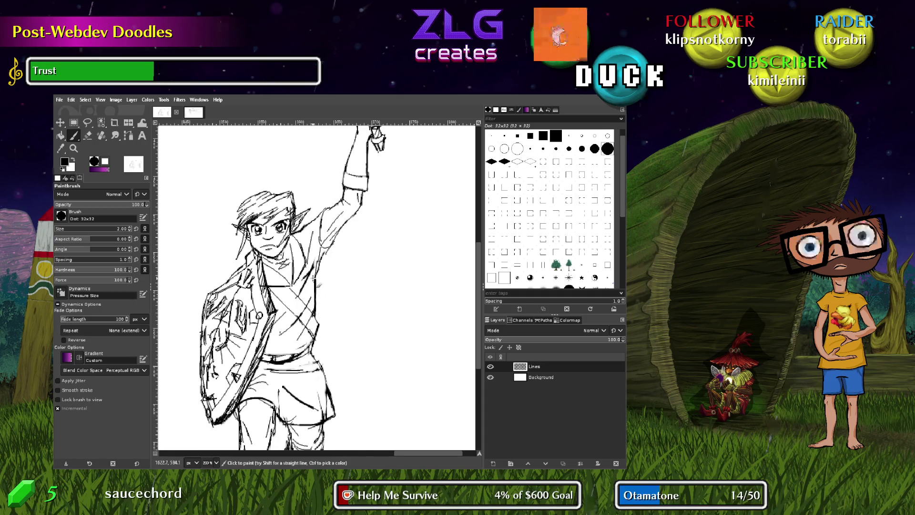
key("shift+e")
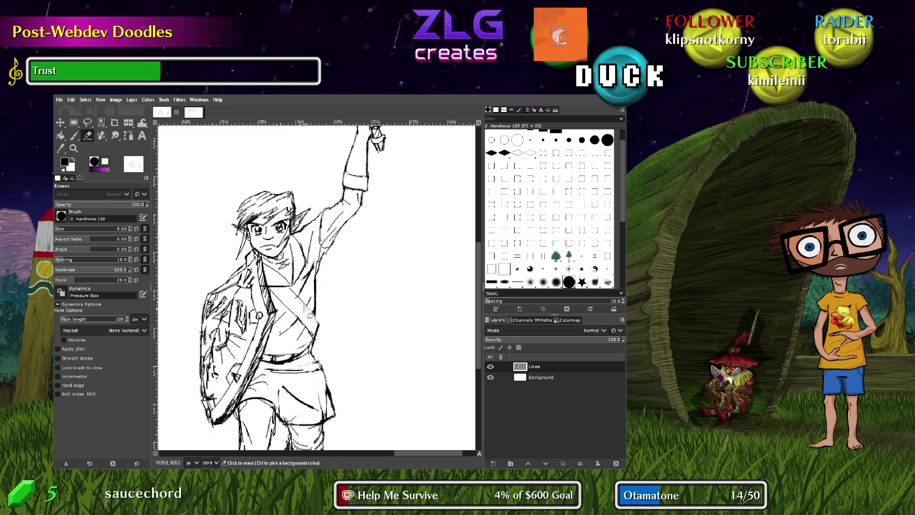
left_click(300, 304)
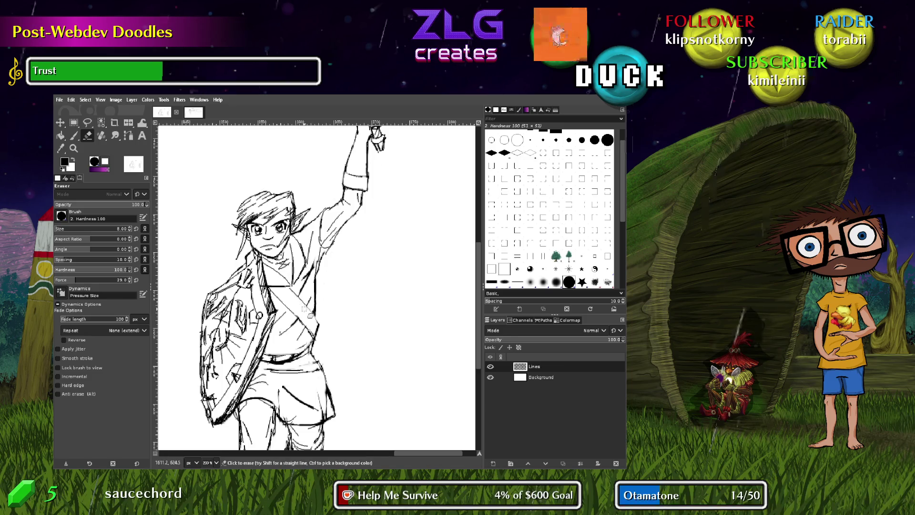
Ink a dark, thick diagonal edge for the strap across the chest
key("p")
scroll(291, 314, "right", 1)
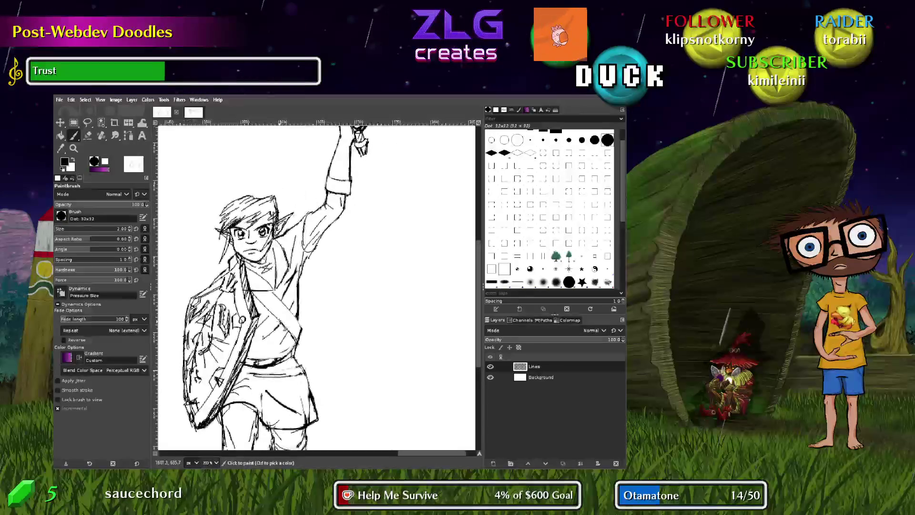
scroll(305, 300, "up", 2)
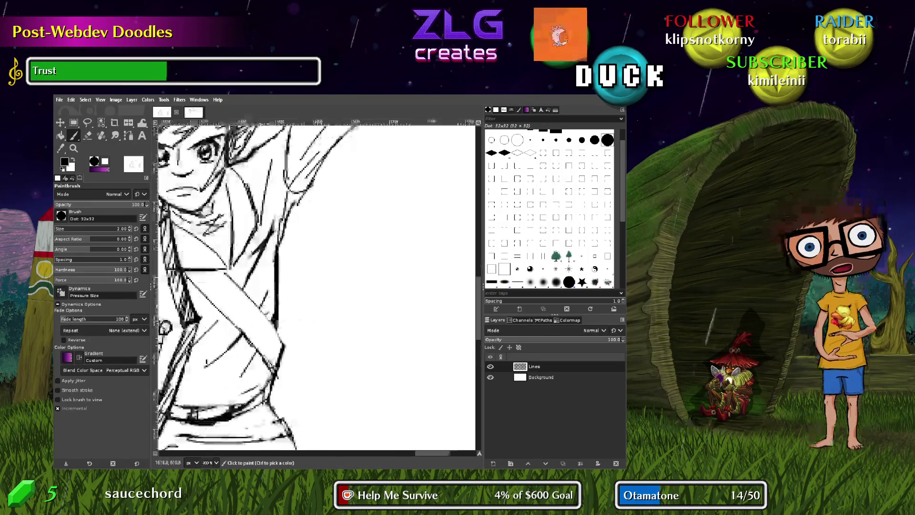
scroll(285, 299, "down", 1)
scroll(281, 305, "up", 2)
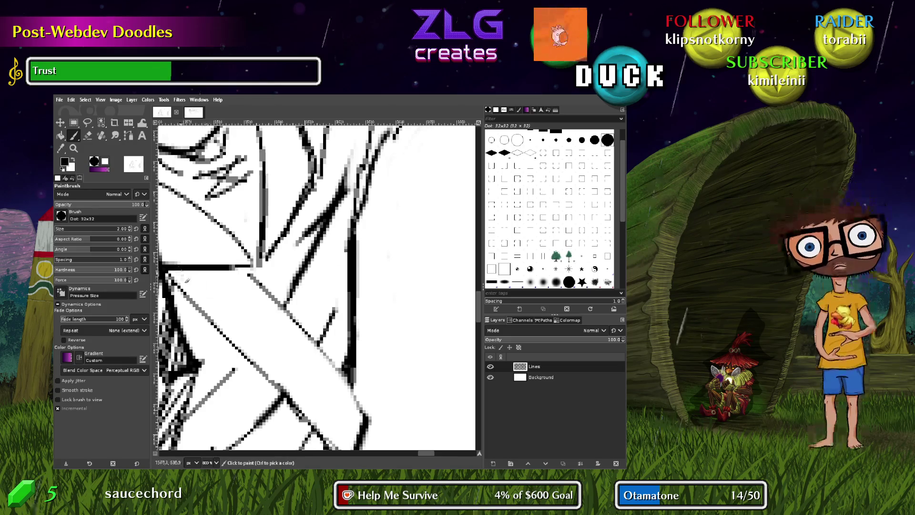
left_click(192, 288)
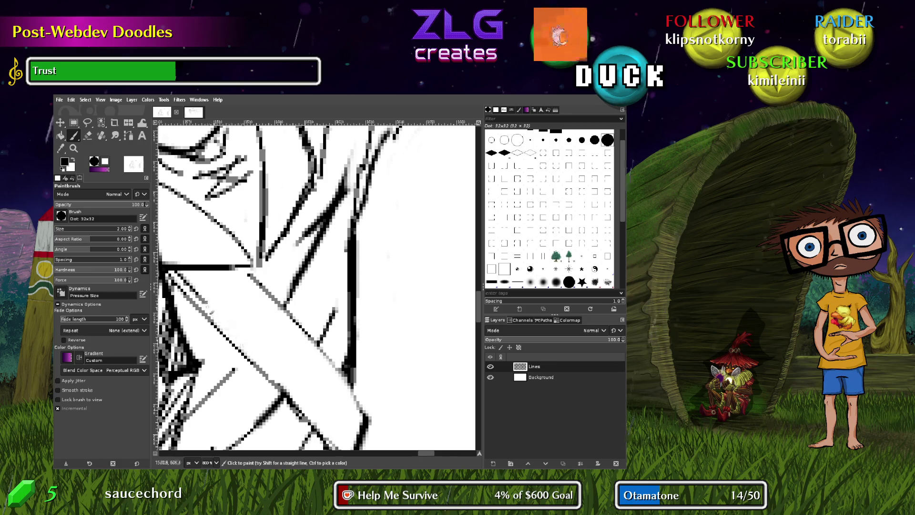
left_click_drag(202, 298, 281, 400)
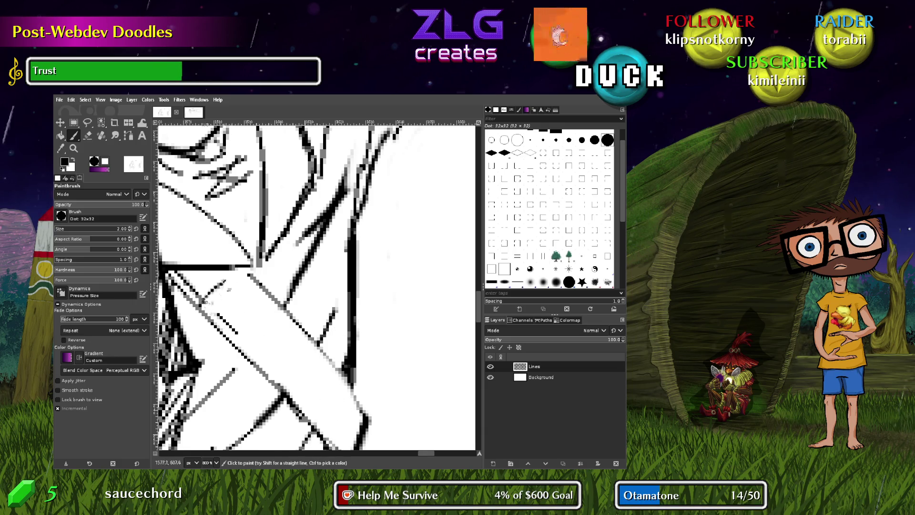
Outline the square buckle on the strap with solid lines and small detail strokes
left_click_drag(205, 298, 239, 271)
left_click_drag(203, 300, 248, 358)
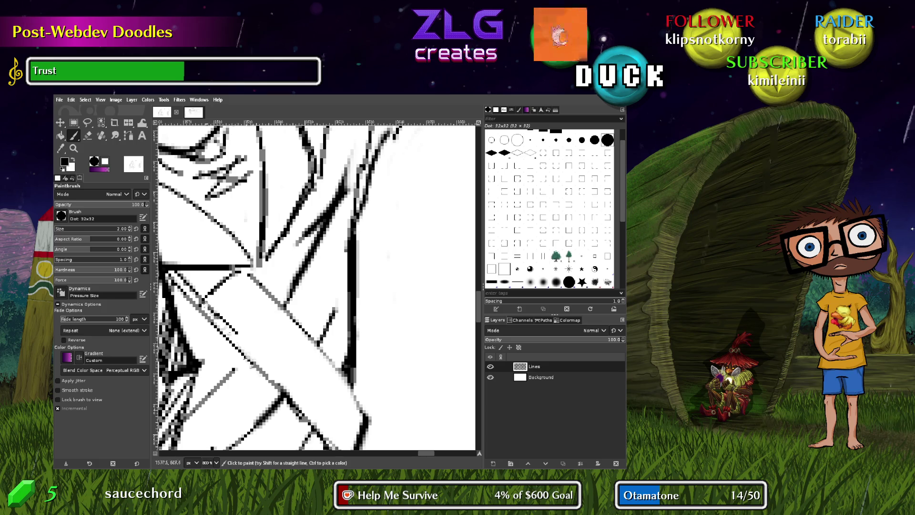
left_click_drag(267, 303, 237, 326)
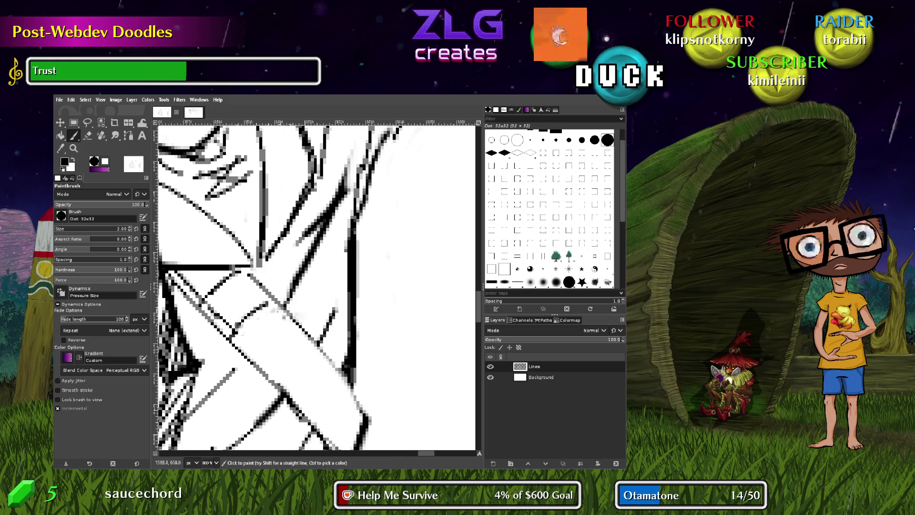
left_click_drag(236, 272, 270, 304)
left_click_drag(236, 343, 270, 308)
left_click_drag(249, 341, 285, 319)
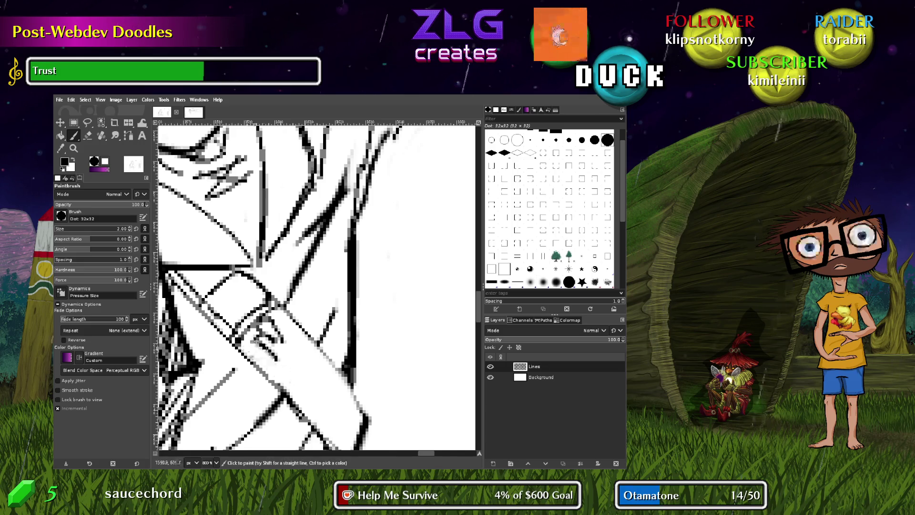
left_click_drag(250, 345, 273, 368)
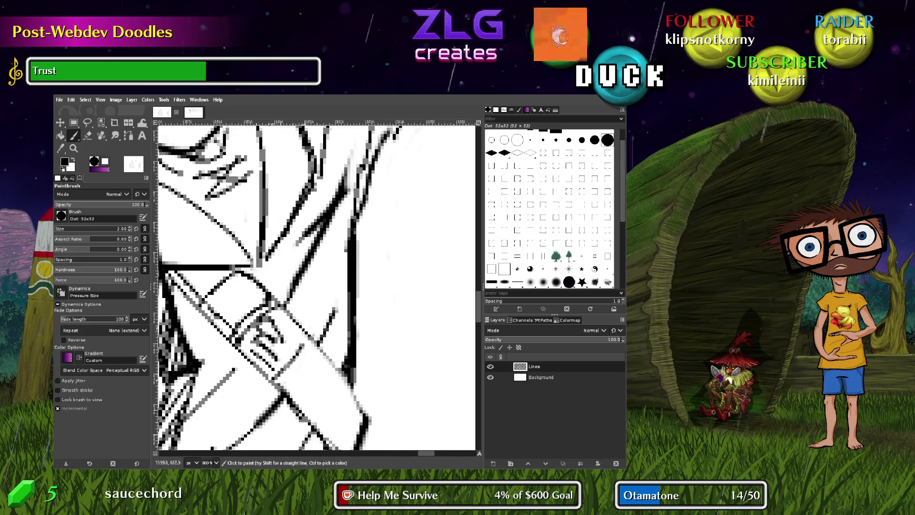
left_click_drag(303, 338, 285, 385)
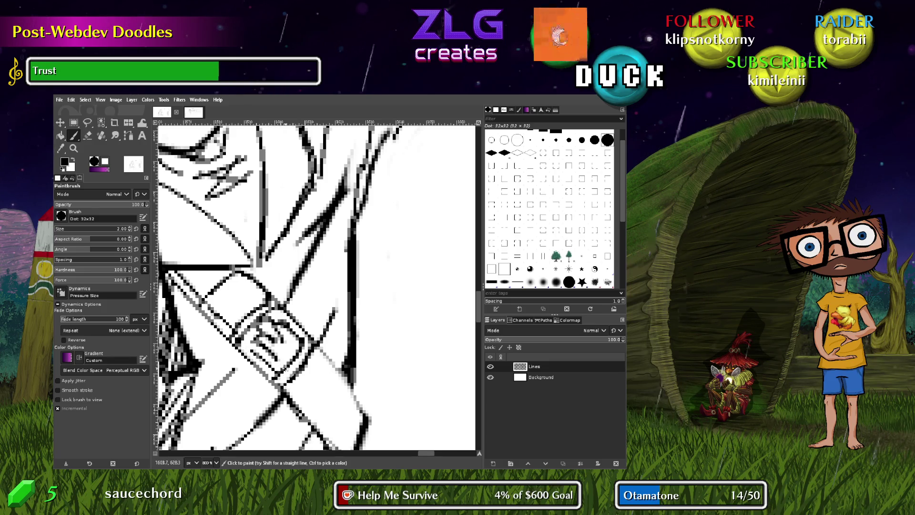
Extend the strap lines down past the buckle with short edge marks
left_click_drag(369, 350, 357, 307)
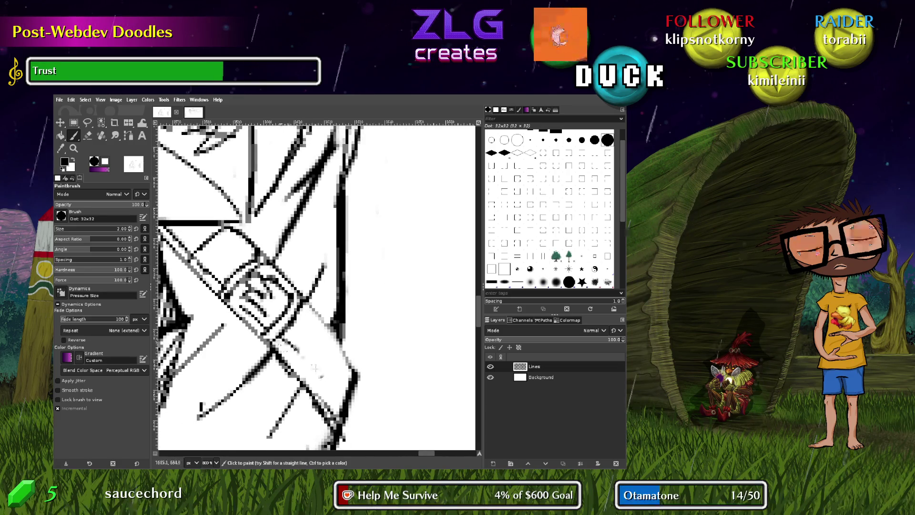
left_click_drag(284, 346, 333, 410)
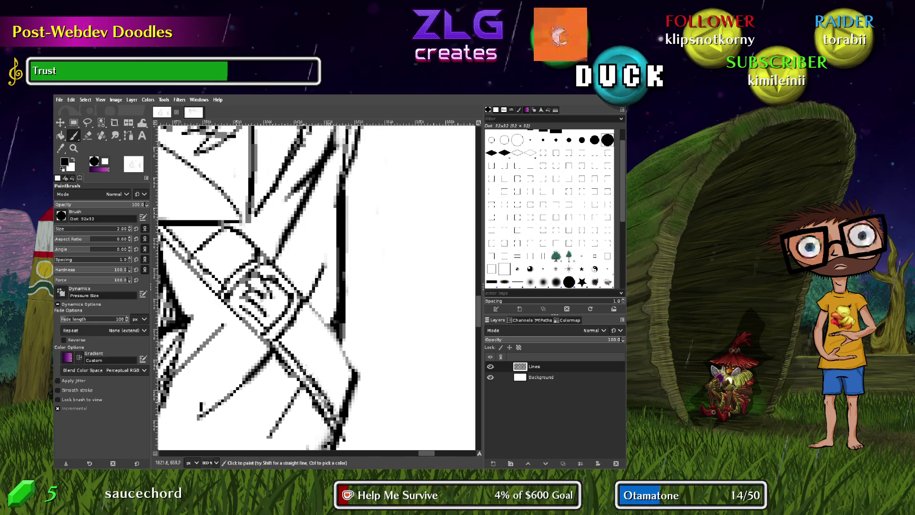
left_click_drag(319, 318, 354, 398)
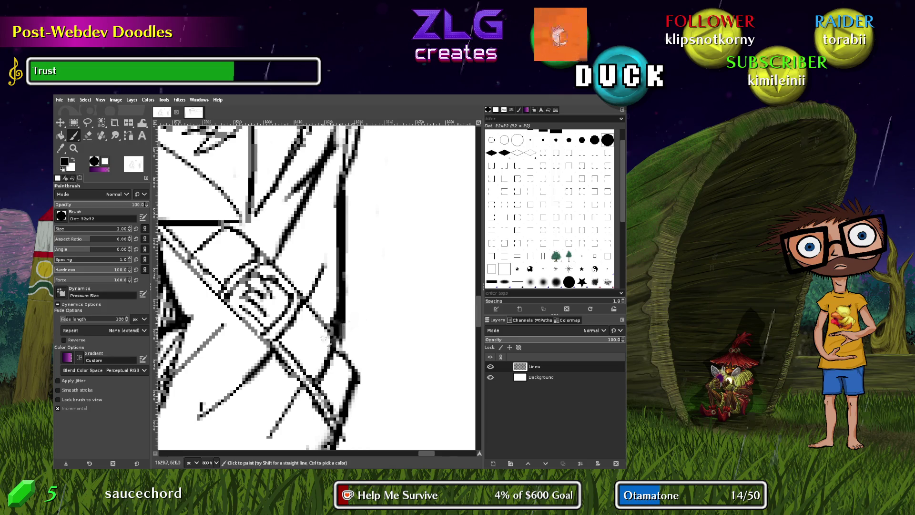
scroll(324, 337, "down", 2)
scroll(325, 338, "left", 3)
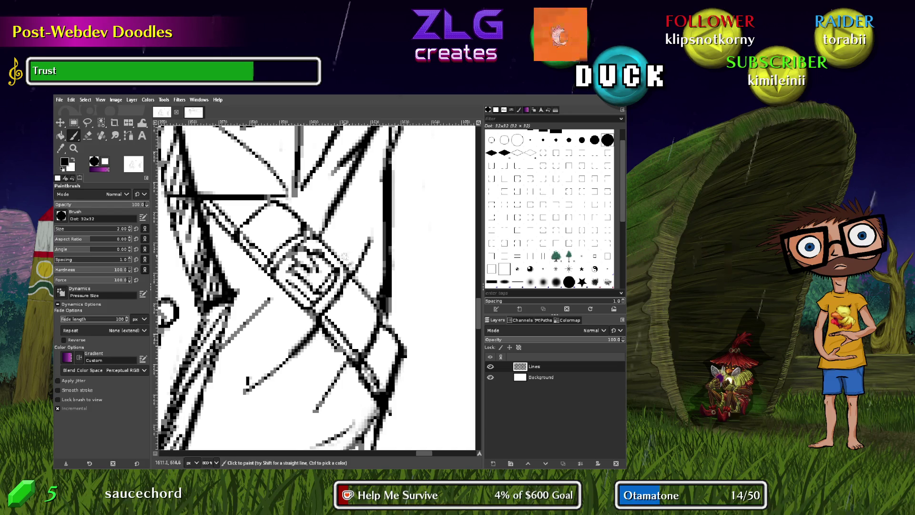
Attempt to erase stray pixels on the strap line, undoing the overly broad erase
key("shift+e")
mouse_move(336, 288)
left_mouse_down()
mouse_move(325, 286)
mouse_move(337, 286)
mouse_move(330, 271)
mouse_move(324, 291)
mouse_move(336, 276)
mouse_move(302, 294)
left_mouse_up()
key("ctrl+z")
key("p")
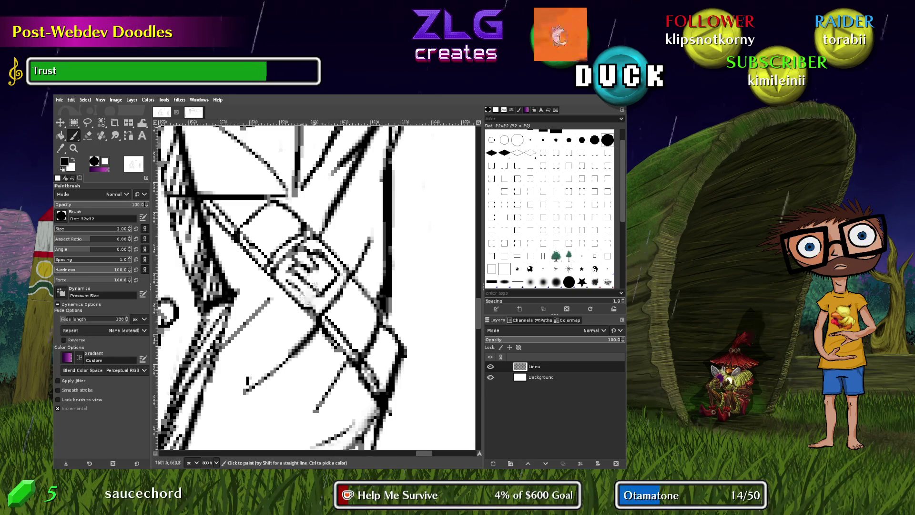
scroll(296, 290, "up", 3)
scroll(293, 287, "right", 2)
Sketch a small box below the raised arm, then undo it
scroll(293, 287, "down", 5)
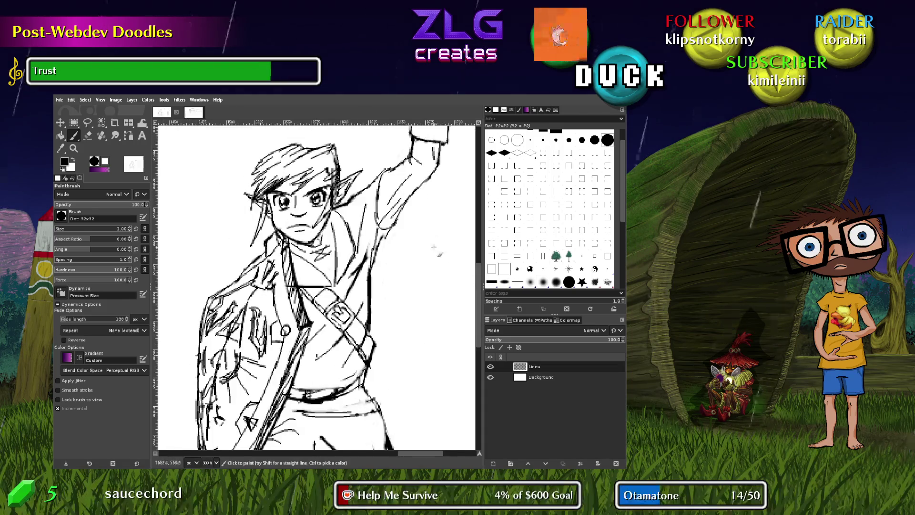
mouse_move(400, 296)
left_mouse_down()
mouse_move(410, 318)
mouse_move(416, 289)
mouse_move(422, 312)
mouse_move(411, 318)
left_mouse_up()
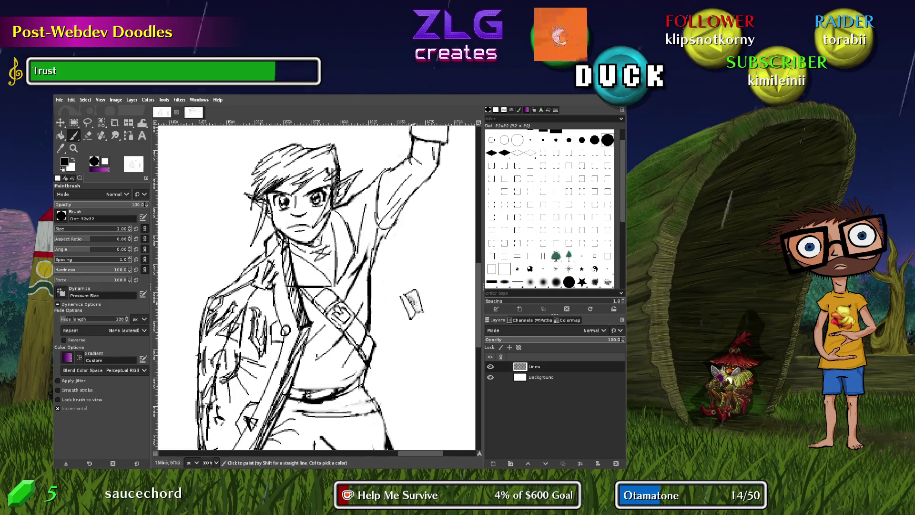
key("ctrl+z")
key("ctrl+z")
key("ctrl+z")
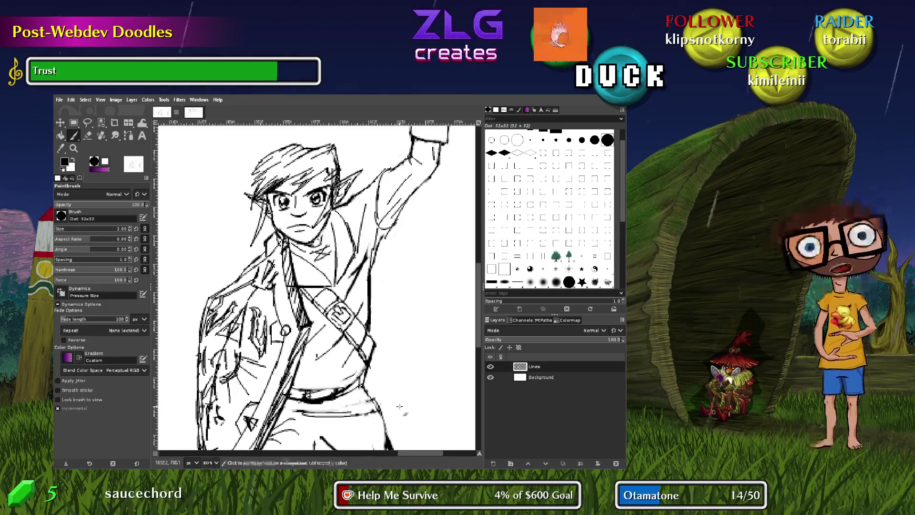
left_click_drag(379, 315, 300, 323)
scroll(302, 323, "up", 5)
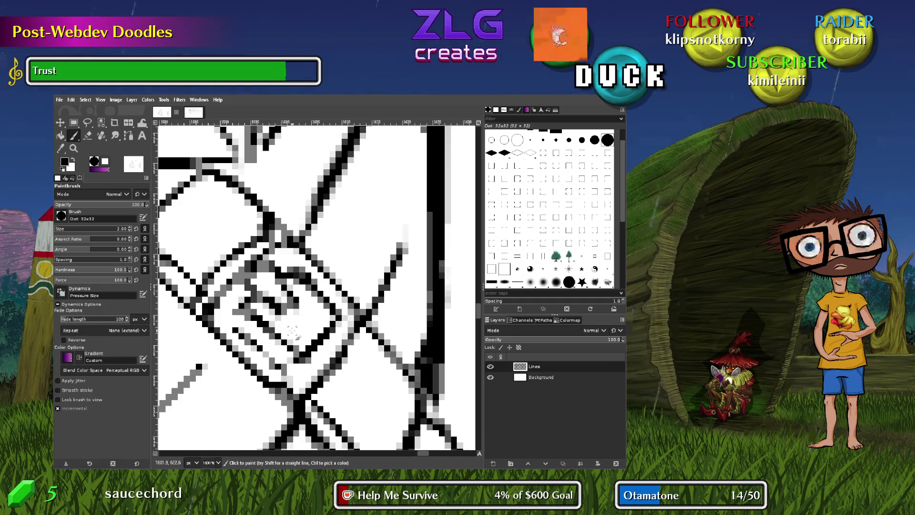
Clear the grey pixels inside the buckle and redraw crisp black lines there
key("shift+e")
mouse_move(238, 309)
left_mouse_down()
mouse_move(286, 353)
mouse_move(295, 347)
left_mouse_up()
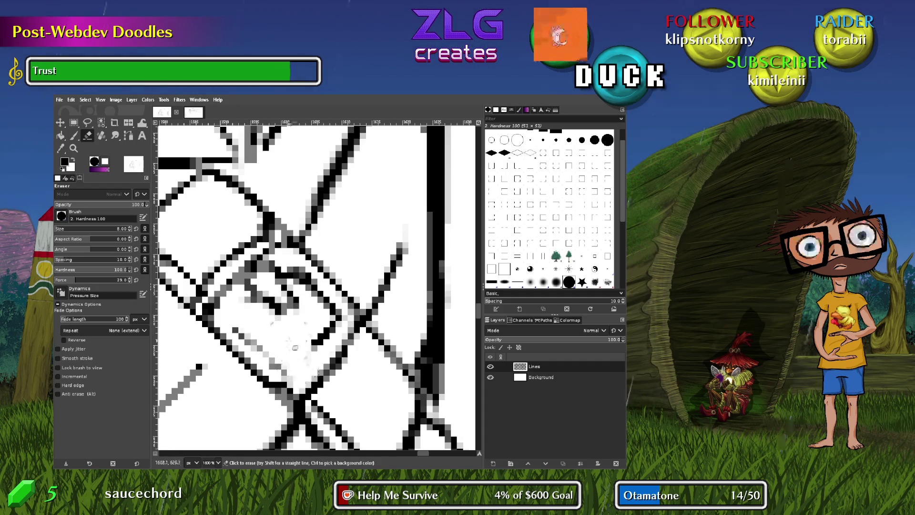
key("p")
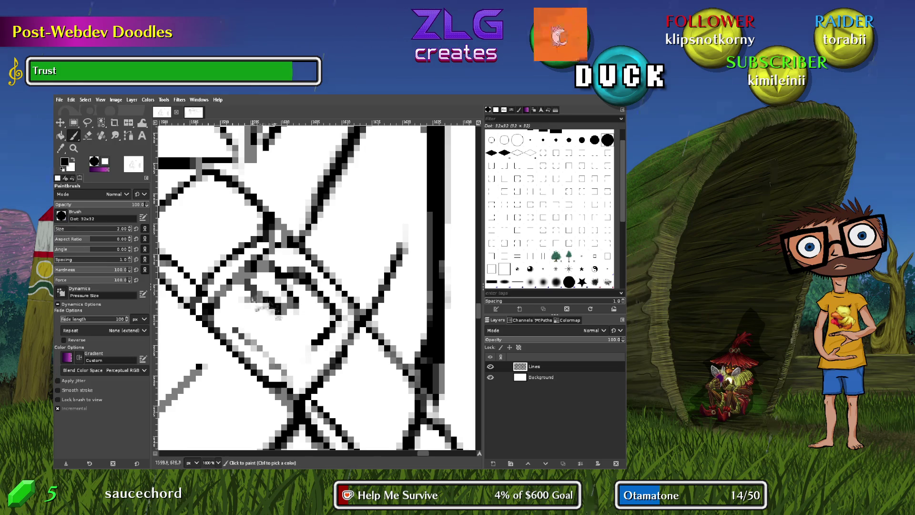
left_click_drag(250, 303, 255, 311)
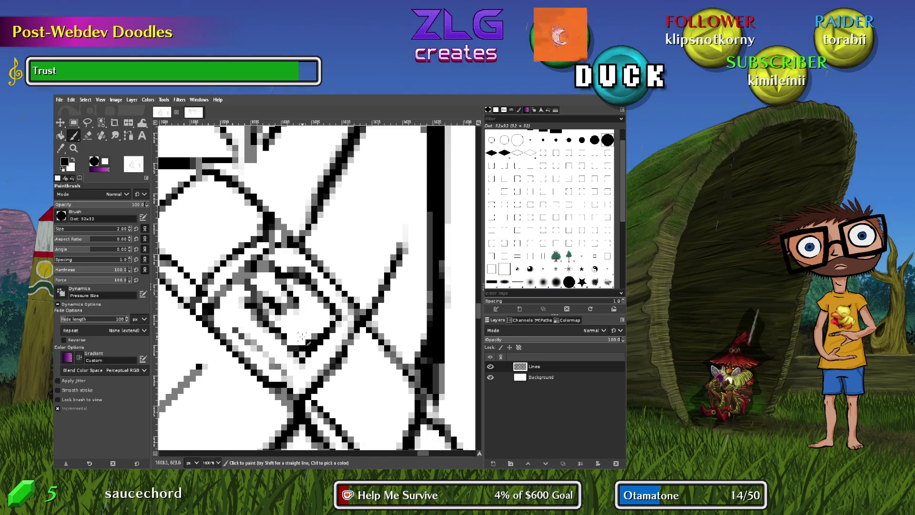
key("shift+e")
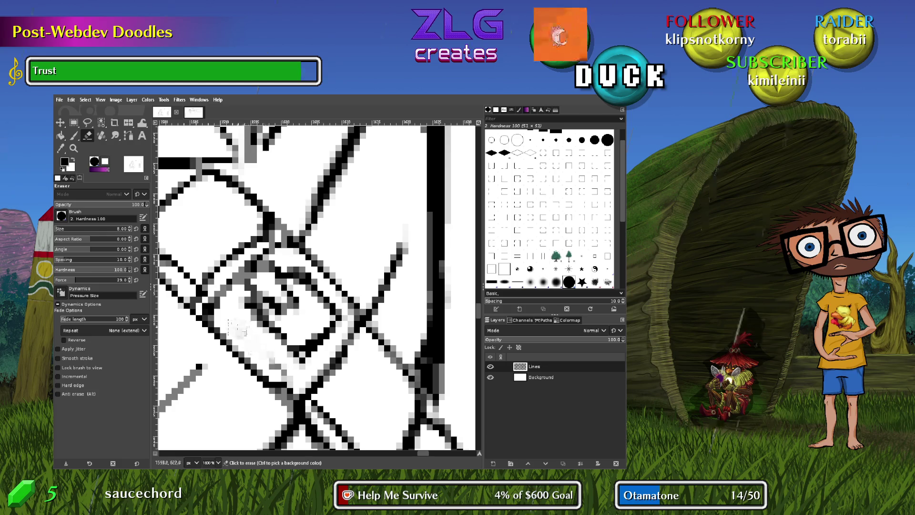
left_click(262, 347)
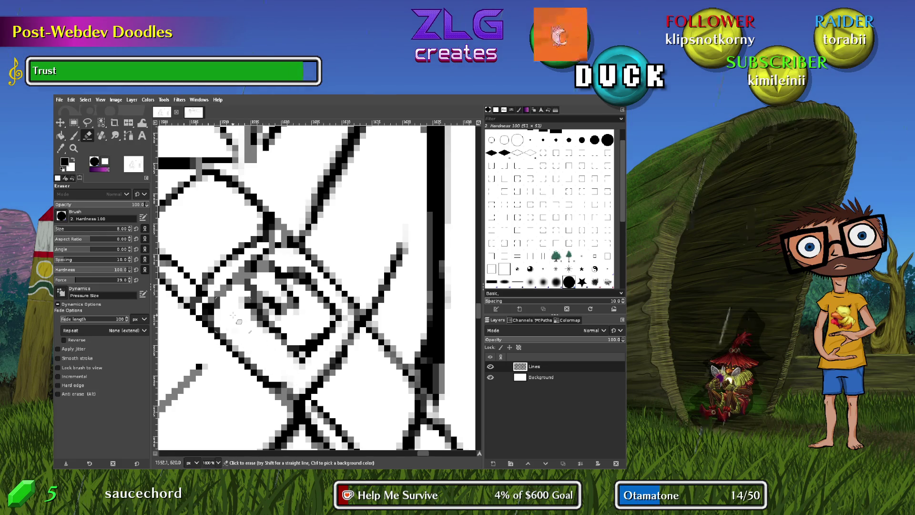
Zoom out, add a small mark on the tunic and erase stray lines near the collar
key("minus")
key("minus")
key("minus")
key("p")
mouse_move(365, 323)
left_mouse_down()
mouse_move(382, 362)
mouse_move(394, 356)
left_mouse_up()
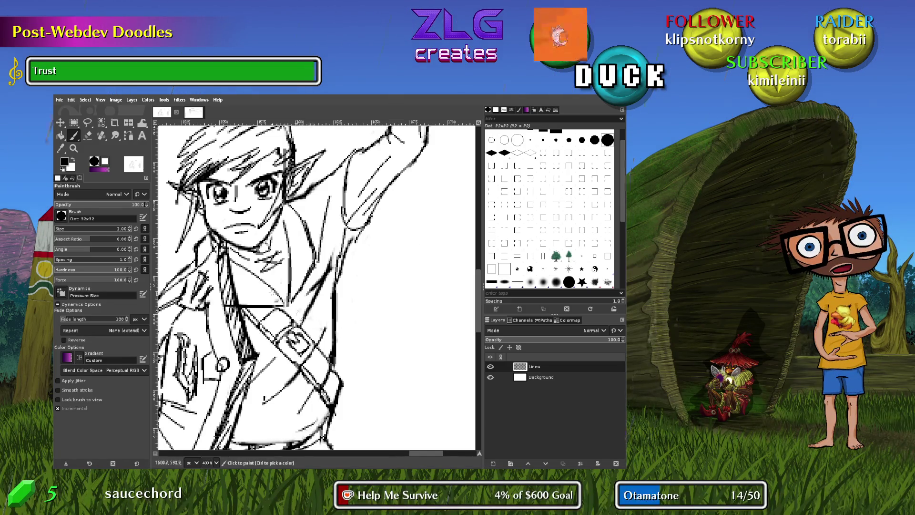
left_click(251, 295)
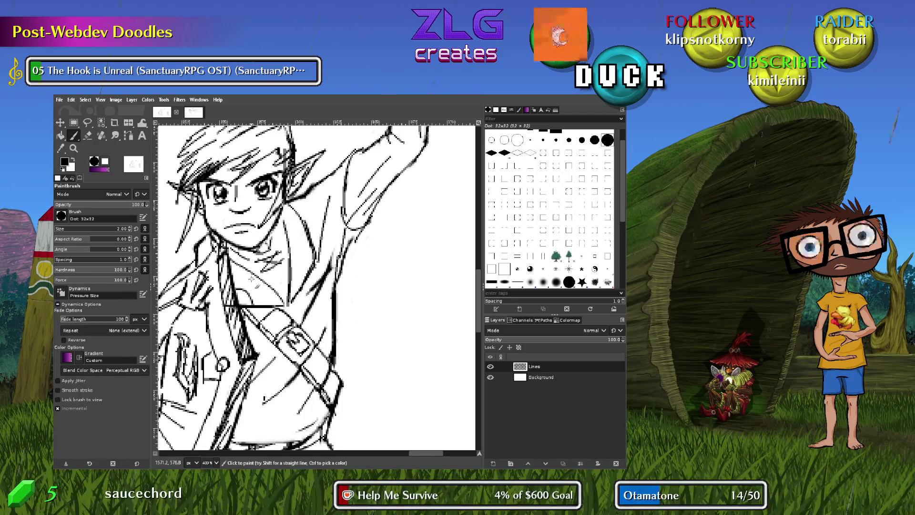
key("shift+e")
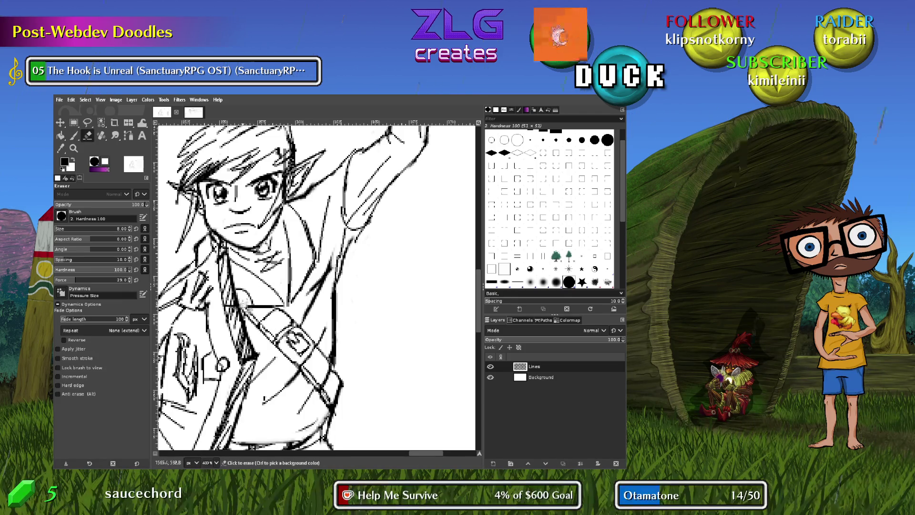
left_click(244, 299)
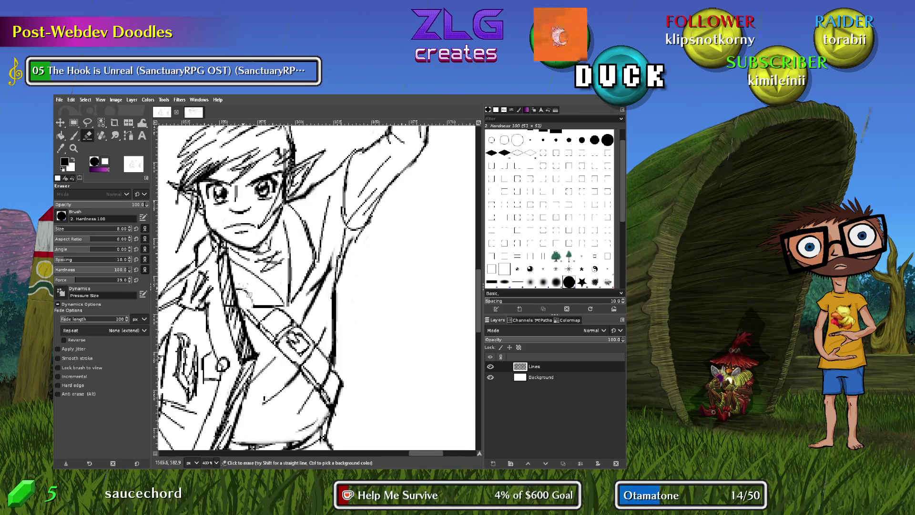
key("p")
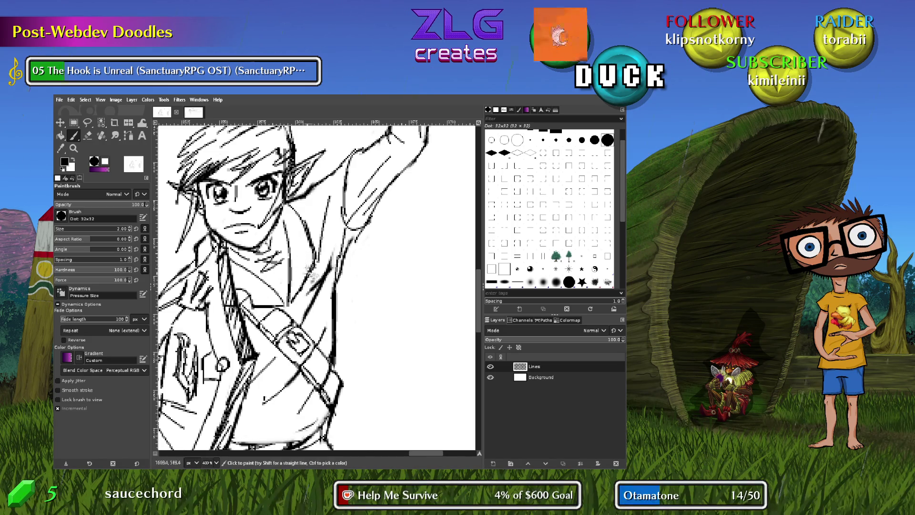
key("ctrl")
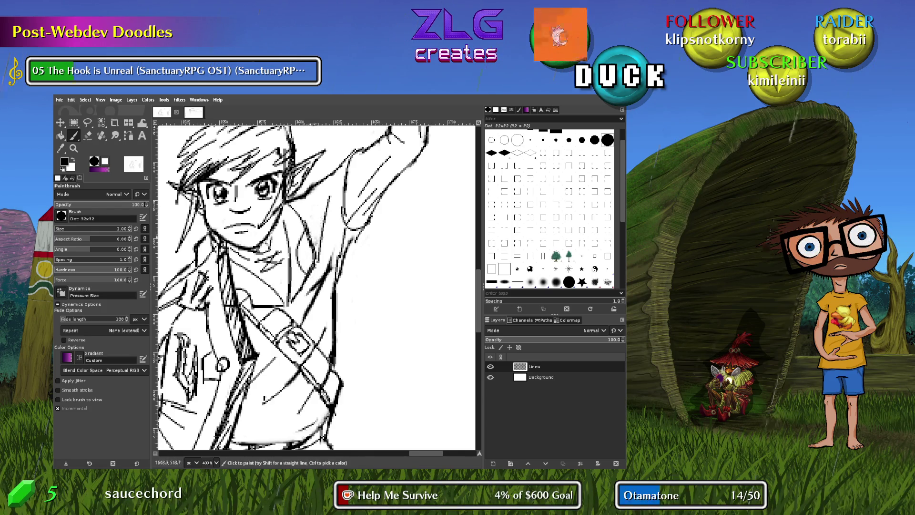
key("ctrl")
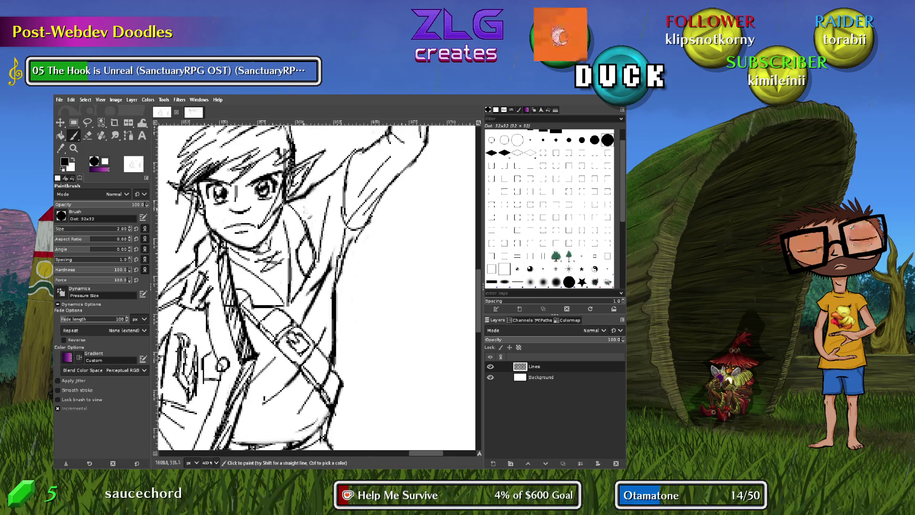
Erase a stray mark near the shoulder and add a short ink stroke there
key("shift+e")
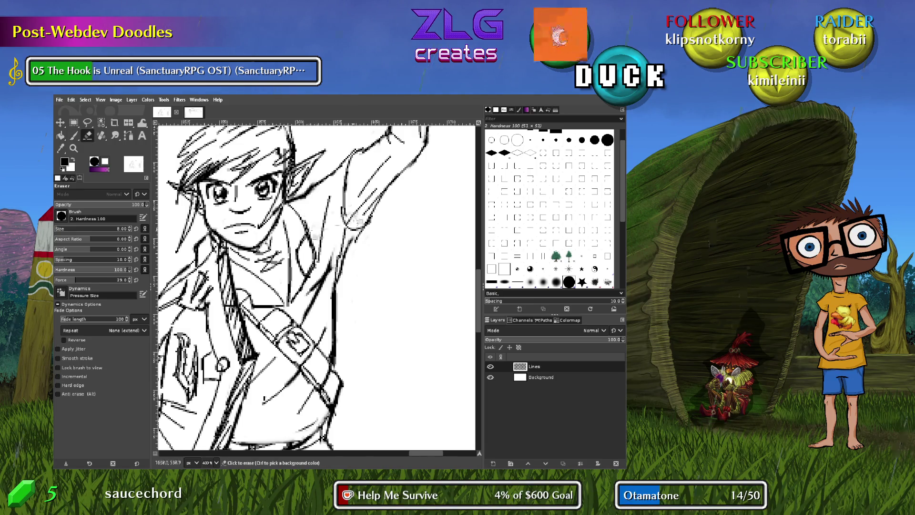
left_click(307, 219)
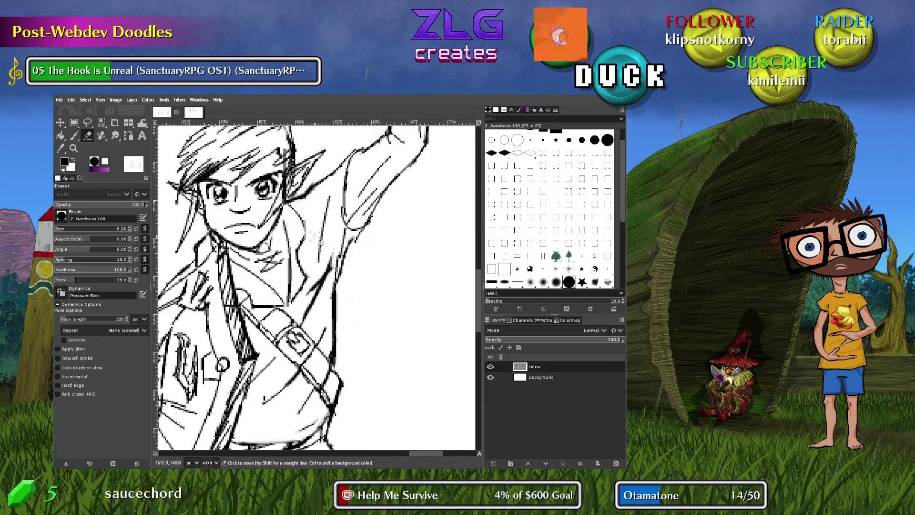
key("p")
left_click(313, 225)
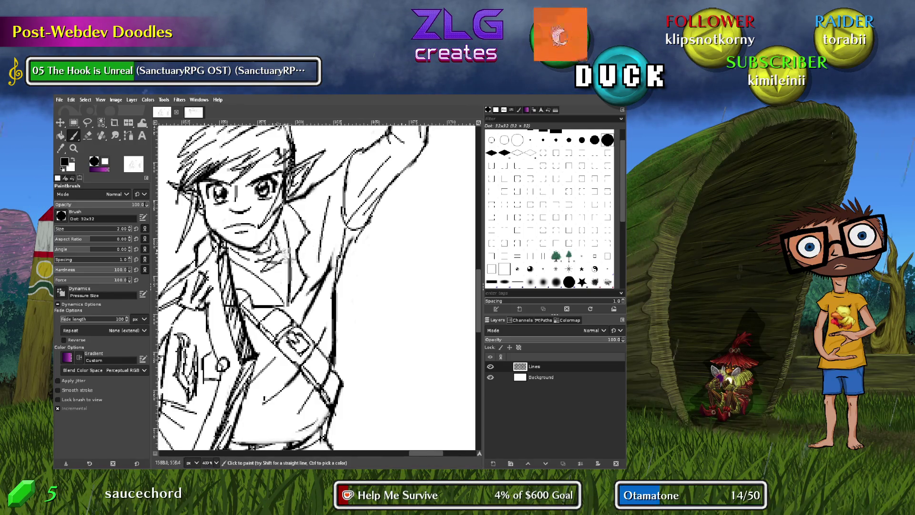
key("ctrl")
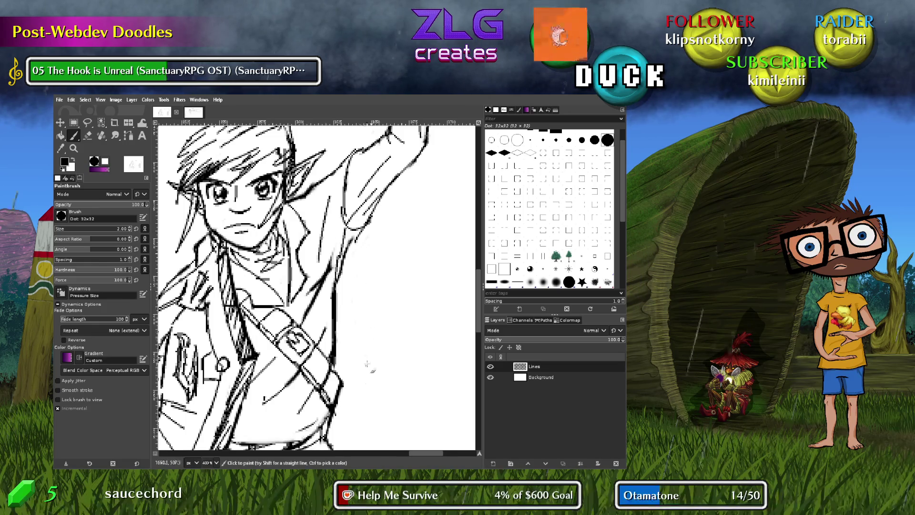
scroll(367, 365, "up", 5)
Erase the old faint arm line and redraw a darker diagonal underside for the arm
scroll(353, 367, "right", 2)
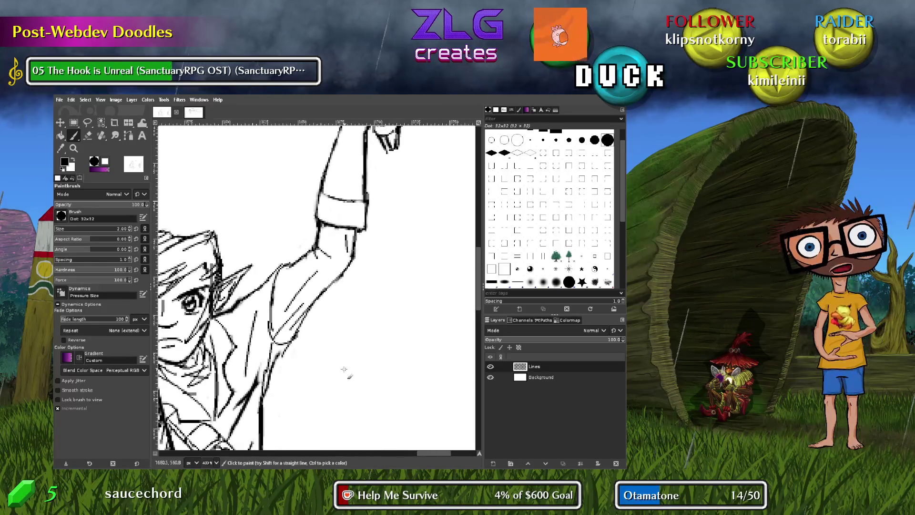
key("shift+e")
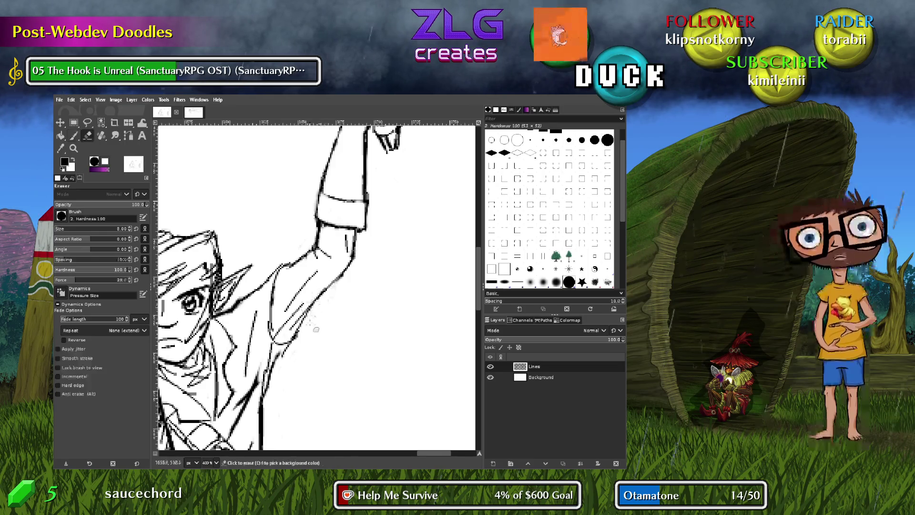
mouse_move(316, 329)
left_mouse_down()
mouse_move(297, 330)
mouse_move(312, 274)
mouse_move(330, 245)
mouse_move(347, 258)
left_mouse_up()
left_click_drag(296, 334, 316, 302)
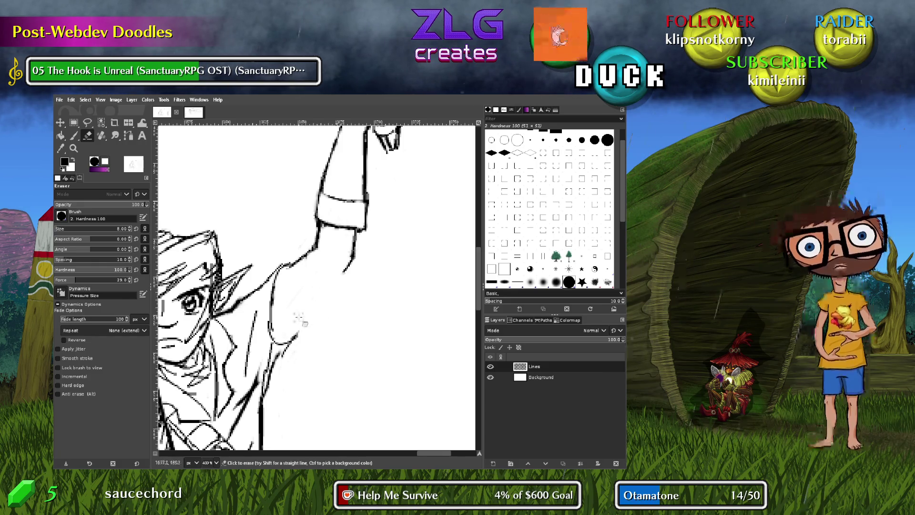
key("p")
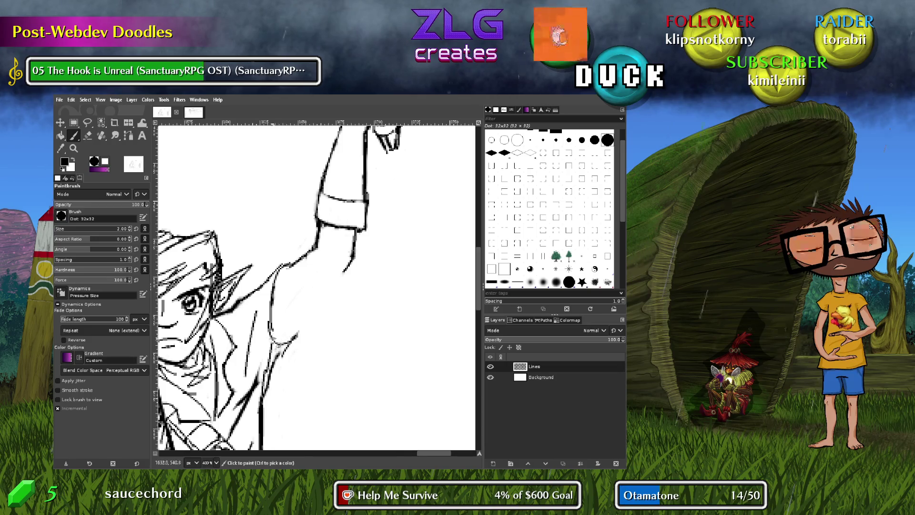
mouse_move(352, 261)
left_mouse_down()
mouse_move(305, 308)
mouse_move(343, 270)
left_mouse_up()
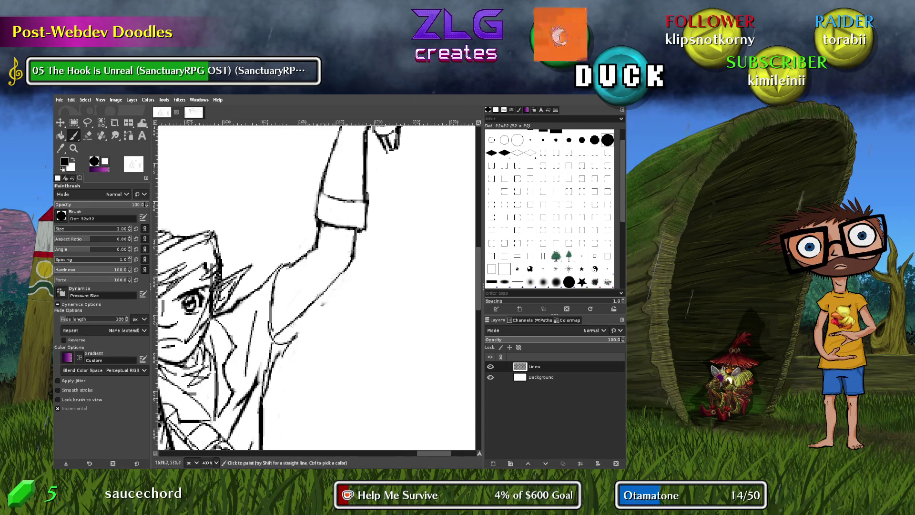
mouse_move(305, 307)
left_mouse_down()
mouse_move(286, 315)
mouse_move(309, 277)
left_mouse_up()
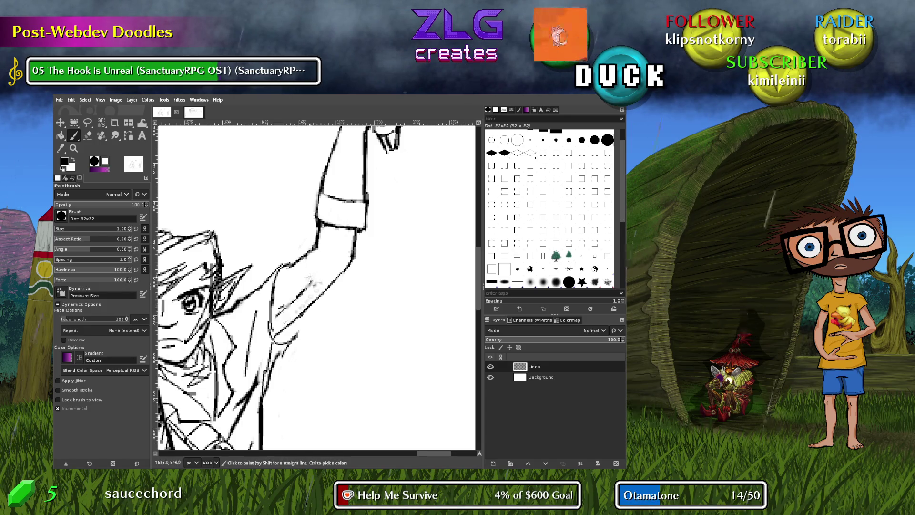
left_click_drag(281, 309, 318, 282)
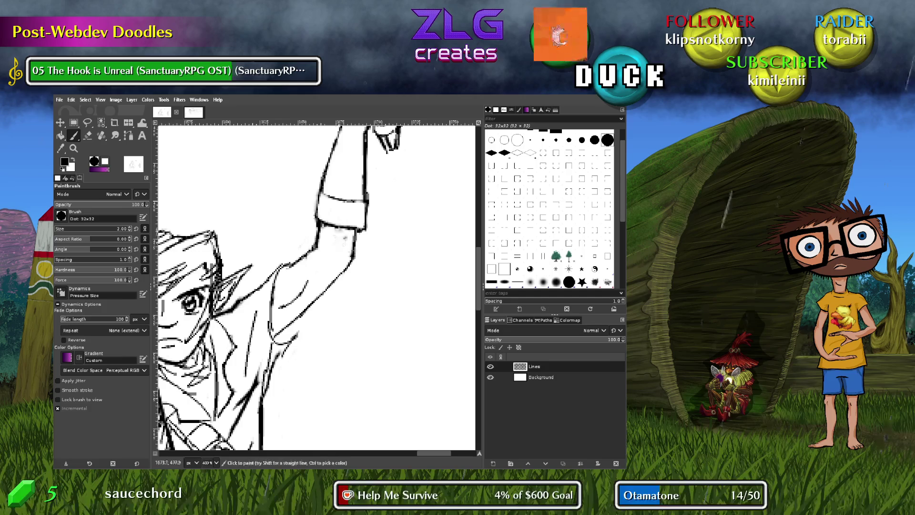
Undo a misplaced sleeve mark, erase a small spot and touch up the arm line
mouse_move(340, 241)
left_mouse_down()
mouse_move(339, 233)
mouse_move(328, 238)
left_mouse_up()
key("ctrl+z")
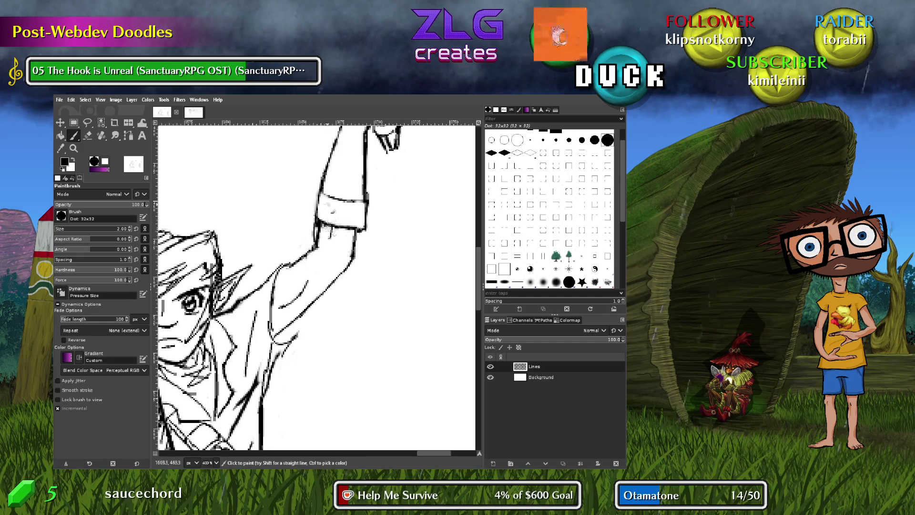
key("shift+e")
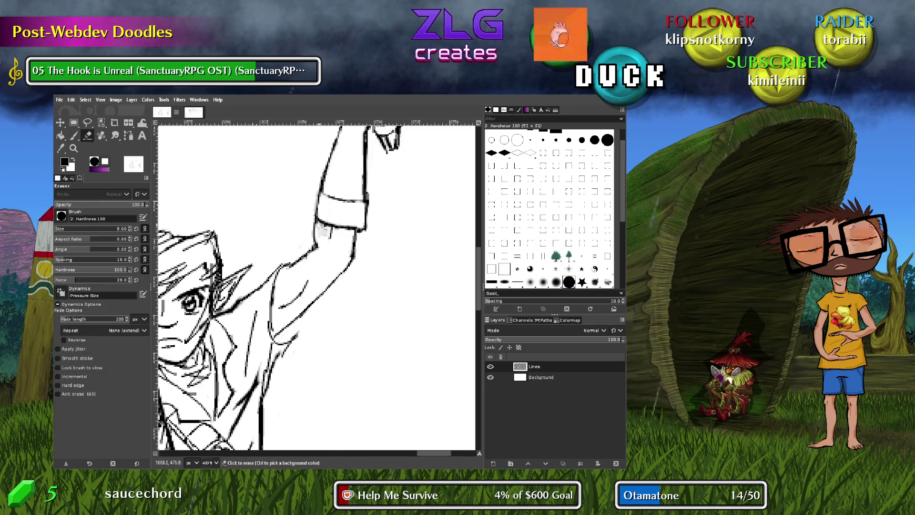
left_click(330, 234)
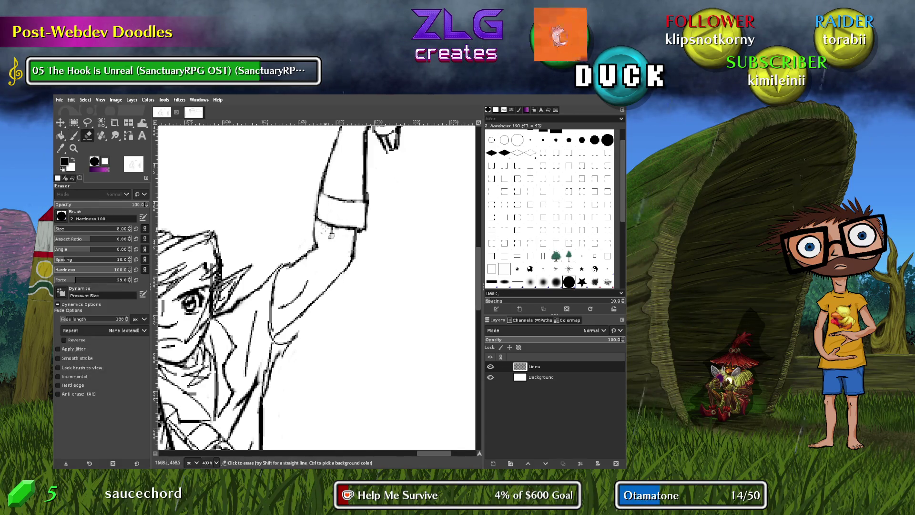
key("p")
left_click_drag(316, 246, 324, 244)
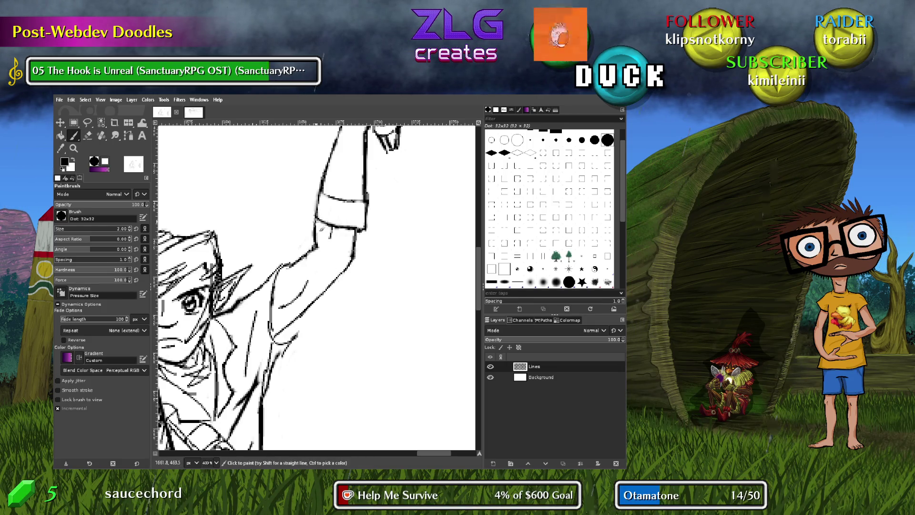
scroll(419, 176, "down", 2)
scroll(419, 176, "up", 2)
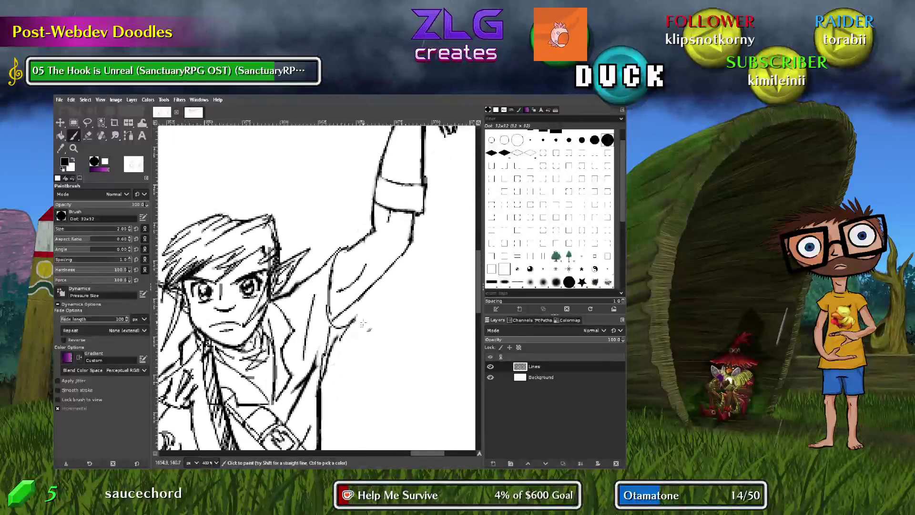
Swap to white as the painting colour and lighten part of the sleeve cuff line
scroll(420, 176, "down", 2)
scroll(299, 307, "up", 2)
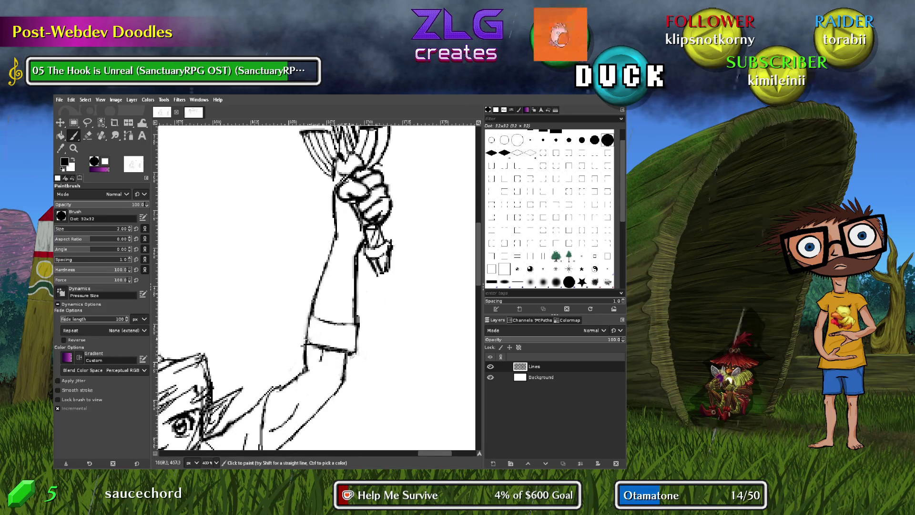
key("x")
key("x")
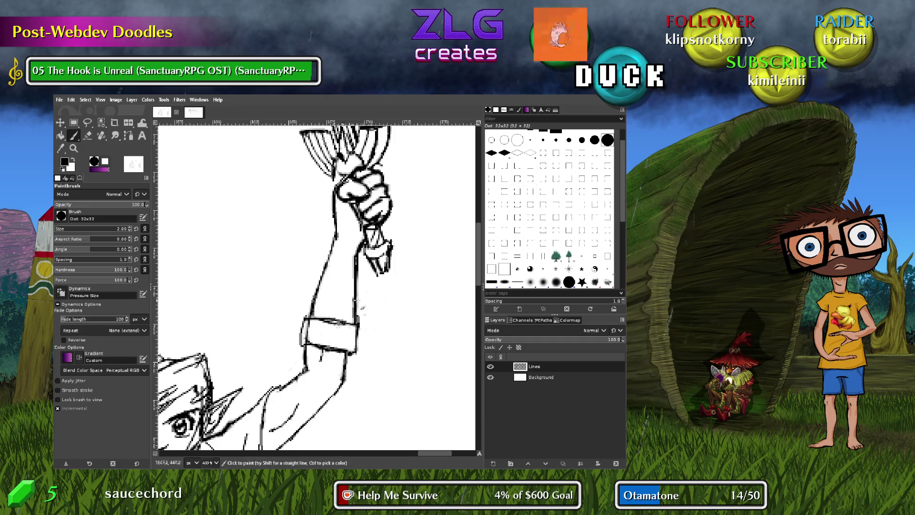
key("shift+e")
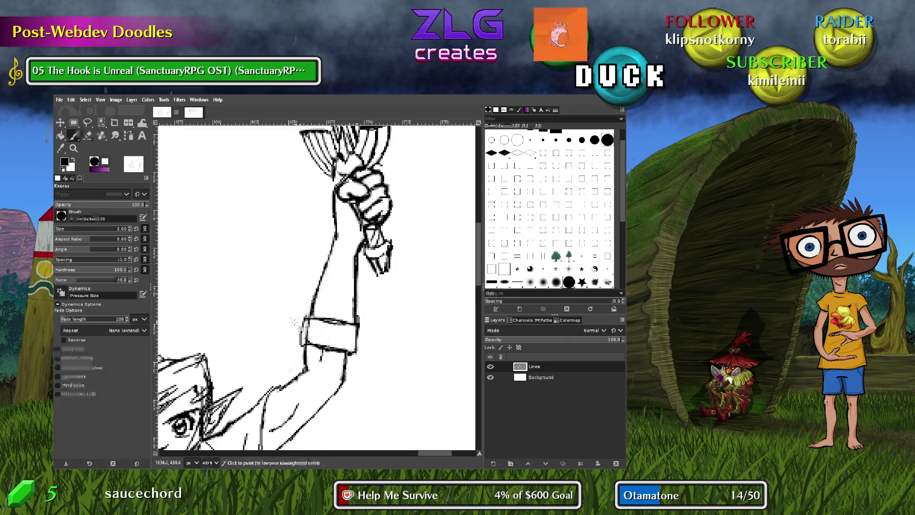
left_click_drag(308, 332, 306, 339)
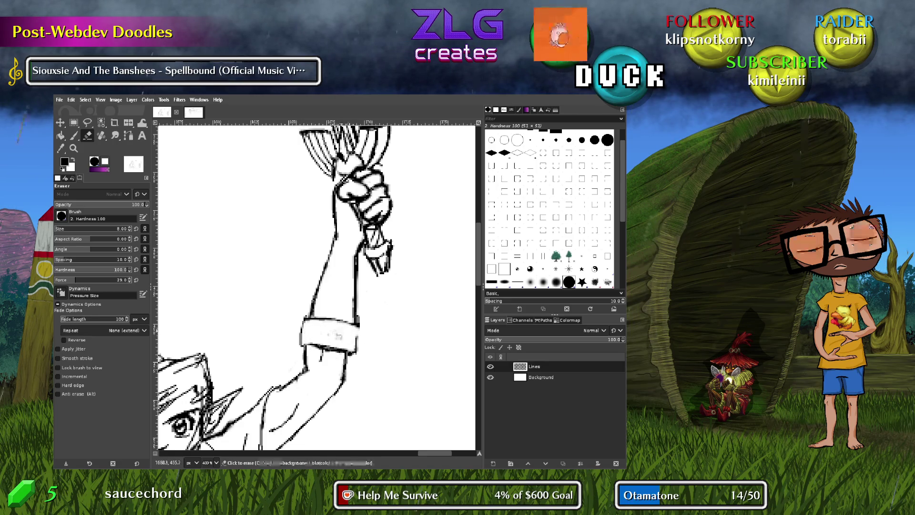
key("p")
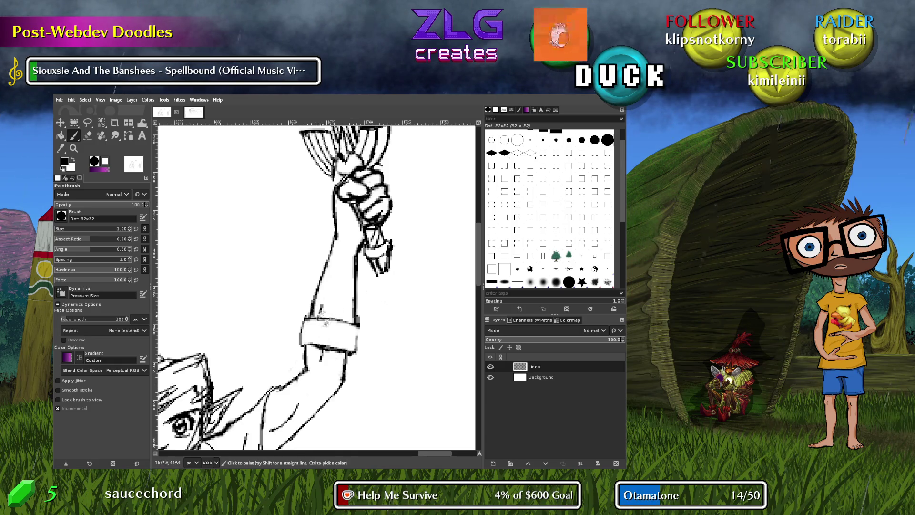
Ink a sleeve fold and bands across the cuff, redrawing its top edge
left_click_drag(328, 301, 328, 313)
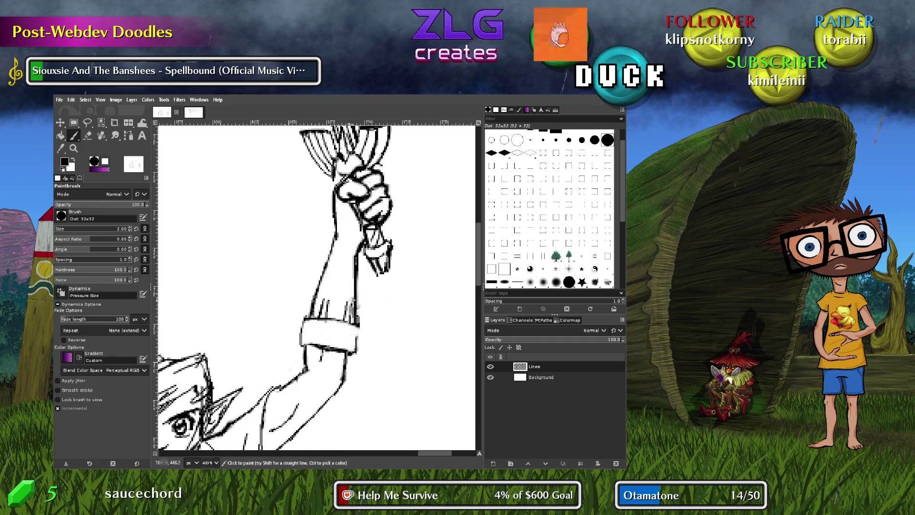
left_click_drag(332, 304, 347, 306)
left_click_drag(317, 277, 327, 275)
key("ctrl+z")
key("ctrl+z")
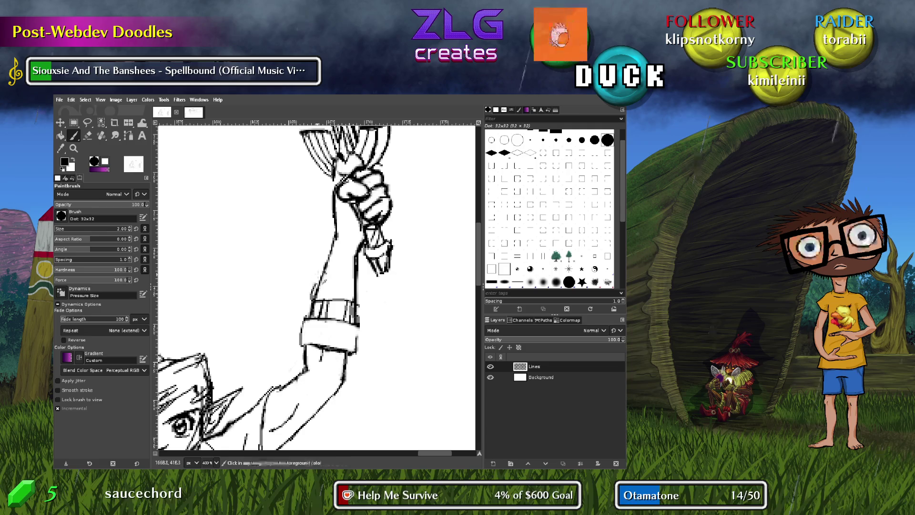
mouse_move(319, 275)
left_mouse_down()
mouse_move(364, 285)
mouse_move(363, 305)
left_mouse_up()
mouse_move(328, 275)
left_mouse_down()
mouse_move(334, 246)
mouse_move(326, 260)
mouse_move(355, 263)
mouse_move(363, 245)
mouse_move(340, 241)
left_mouse_up()
key("ctrl+z")
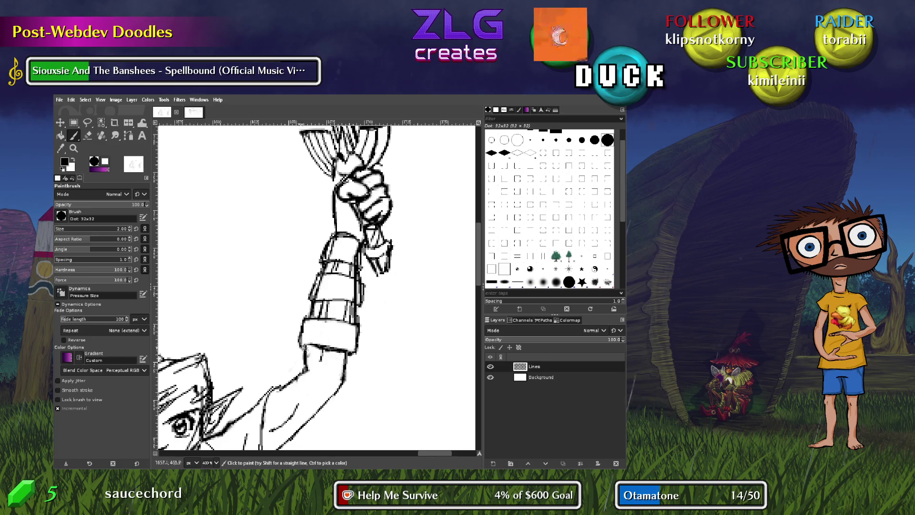
scroll(311, 235, "up", 5)
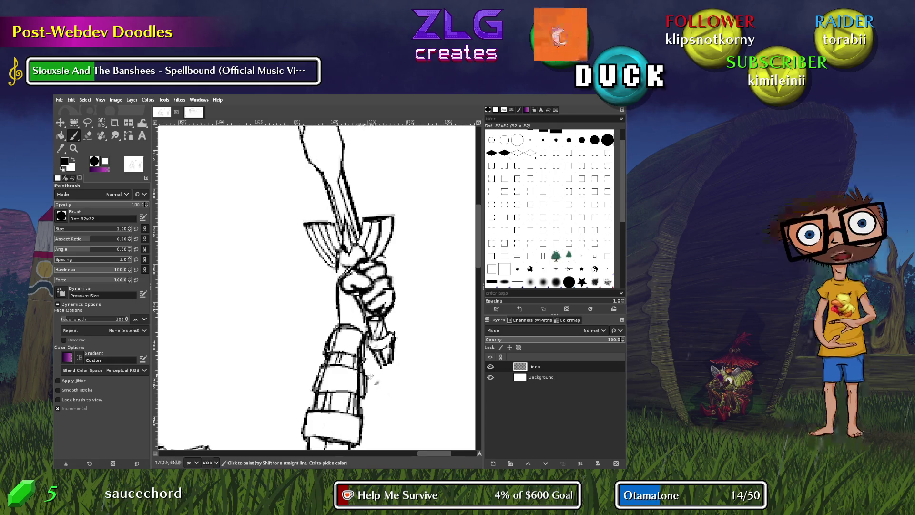
Ink the right edge of the wrist guard, then pan down to the left boot
scroll(370, 285, "down", 4)
left_click_drag(349, 336, 343, 356)
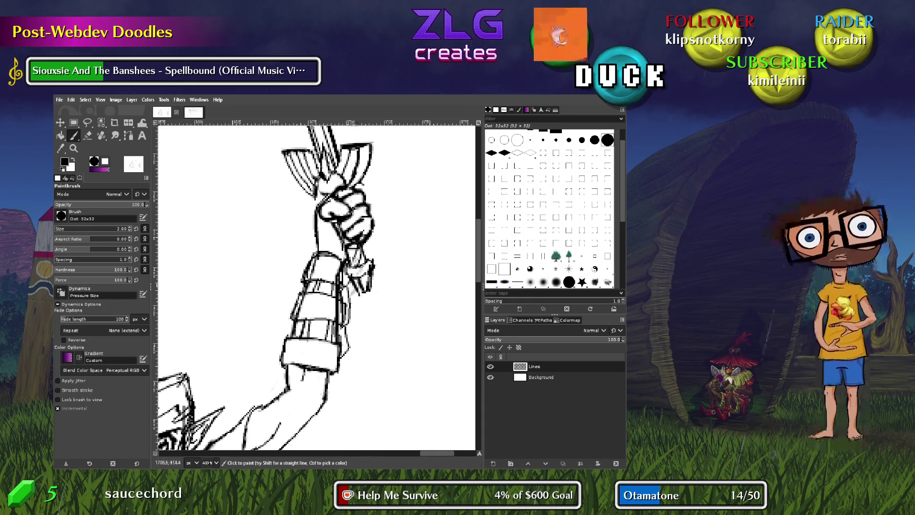
scroll(383, 329, "down", 3)
scroll(383, 329, "left", 3)
scroll(383, 329, "down", 10)
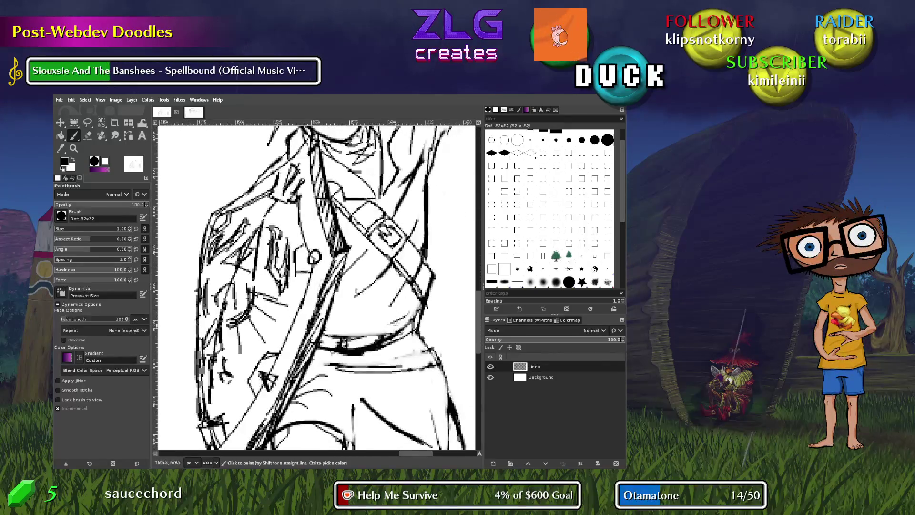
scroll(395, 323, "down", 10)
scroll(329, 214, "down", 5)
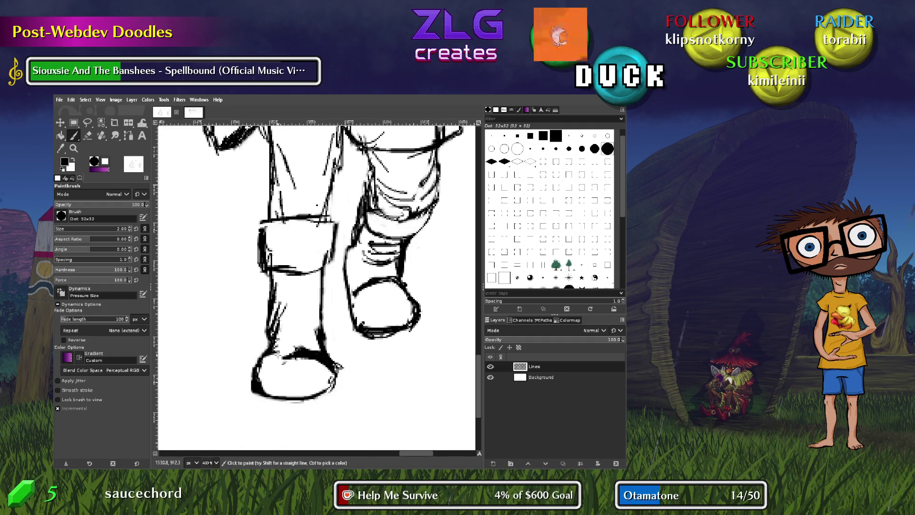
key("shift+e")
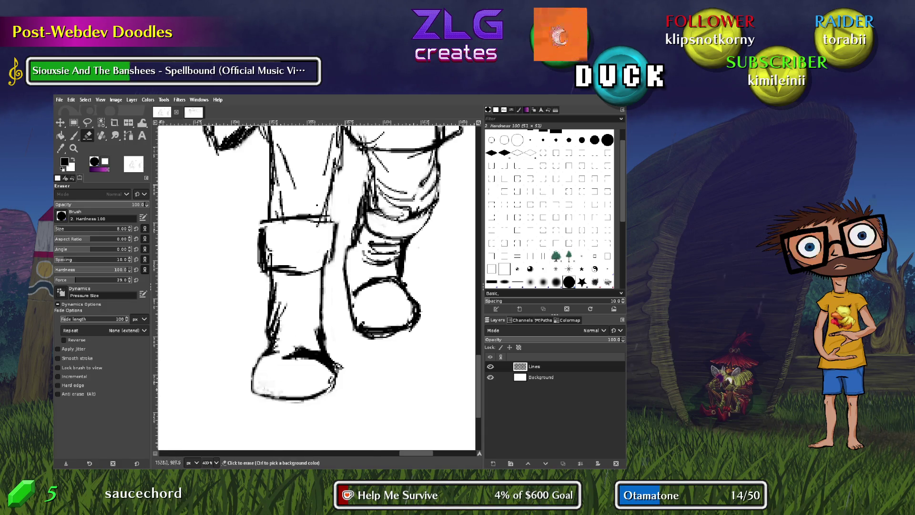
key("p")
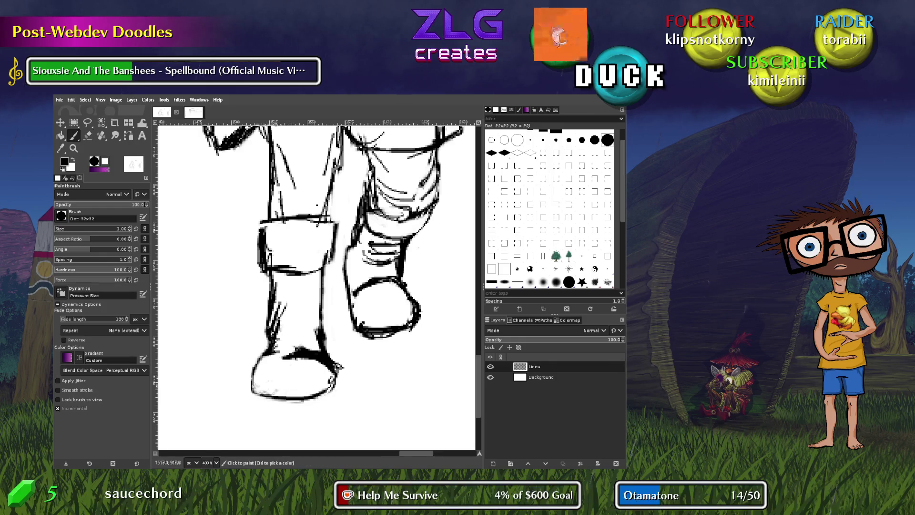
key("ctrl")
key("ctrl")
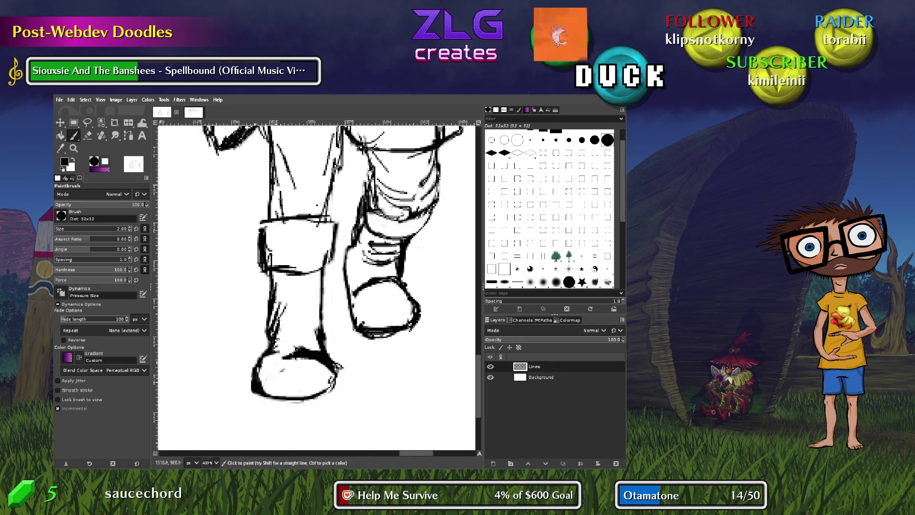
Draw the left boot's sole line, undoing and redrawing it until it sits right
left_click_drag(277, 384, 288, 381)
key("ctrl+z")
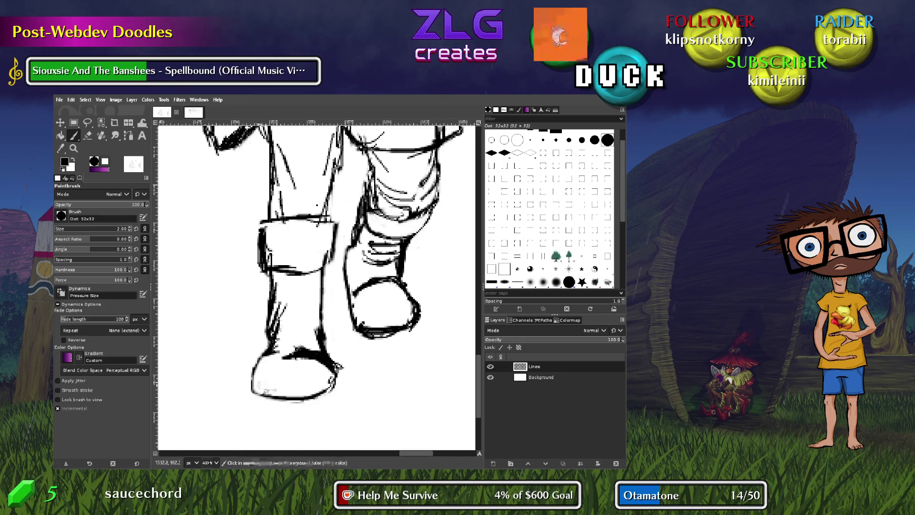
left_click_drag(336, 379, 260, 385)
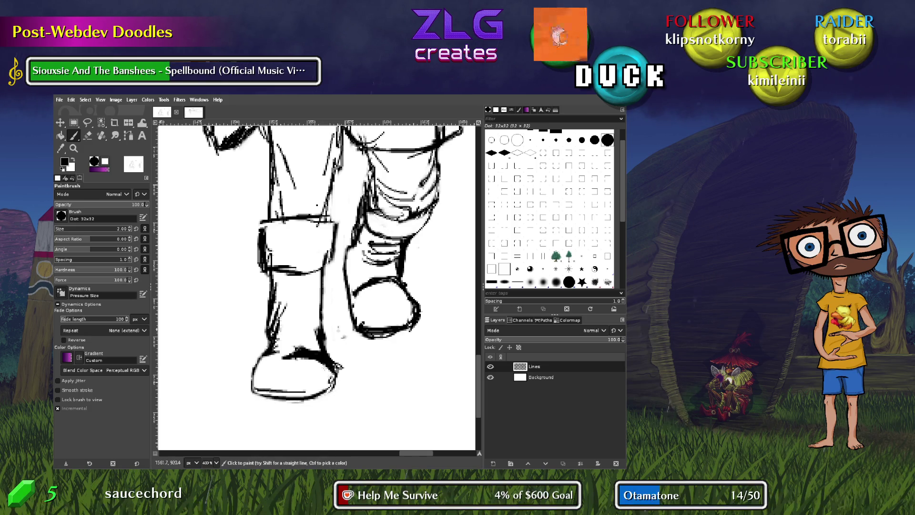
key("ctrl+z")
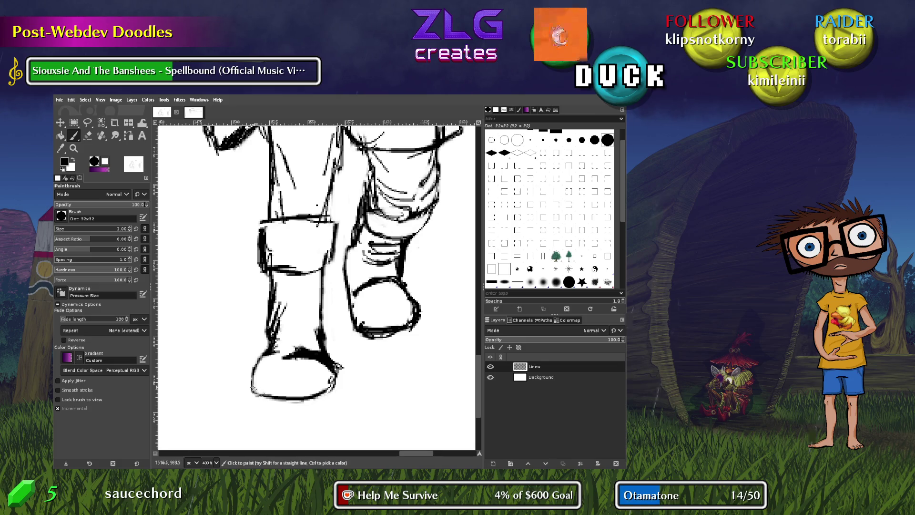
left_click_drag(269, 396, 324, 403)
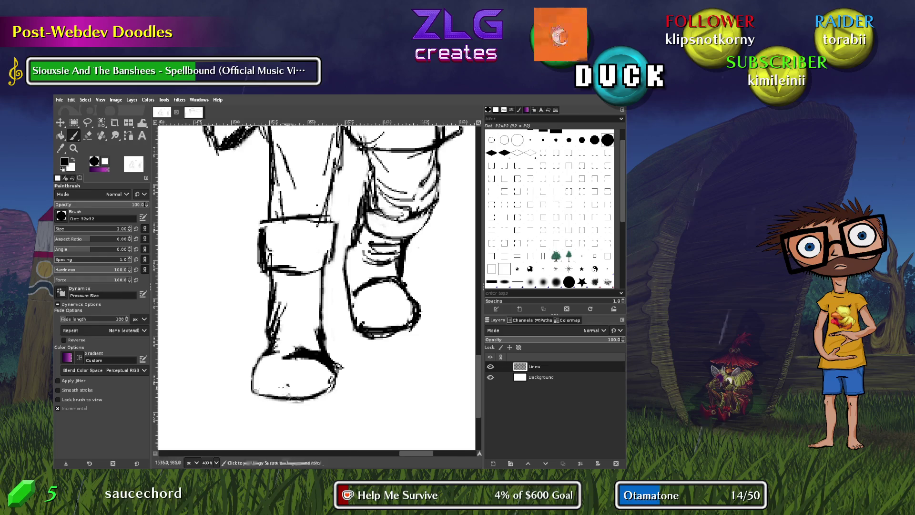
Darken the left boot's sole with strokes along its bottom edge
left_click_drag(256, 392, 292, 394)
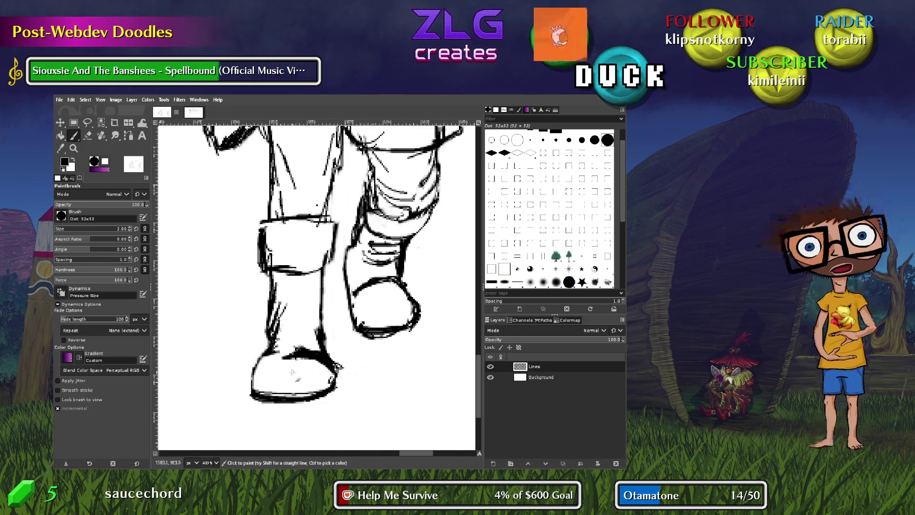
left_click_drag(271, 395, 252, 394)
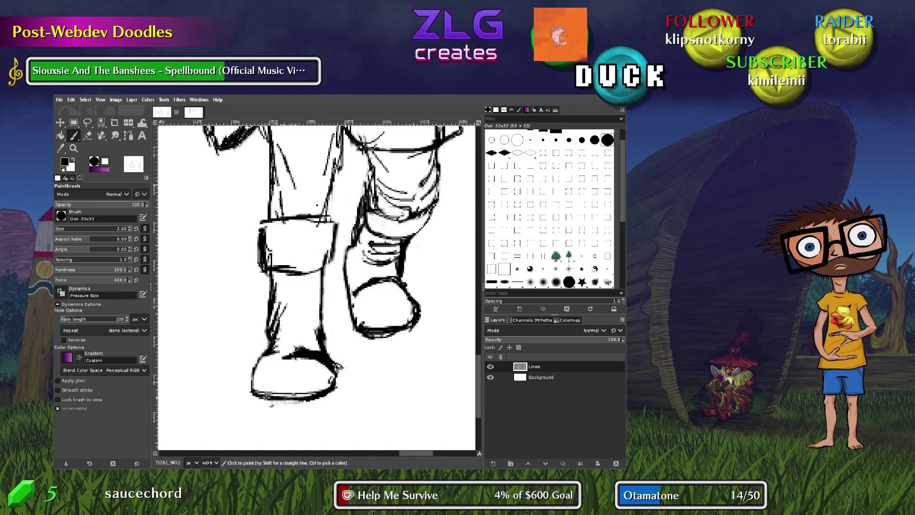
left_click_drag(276, 406, 296, 408)
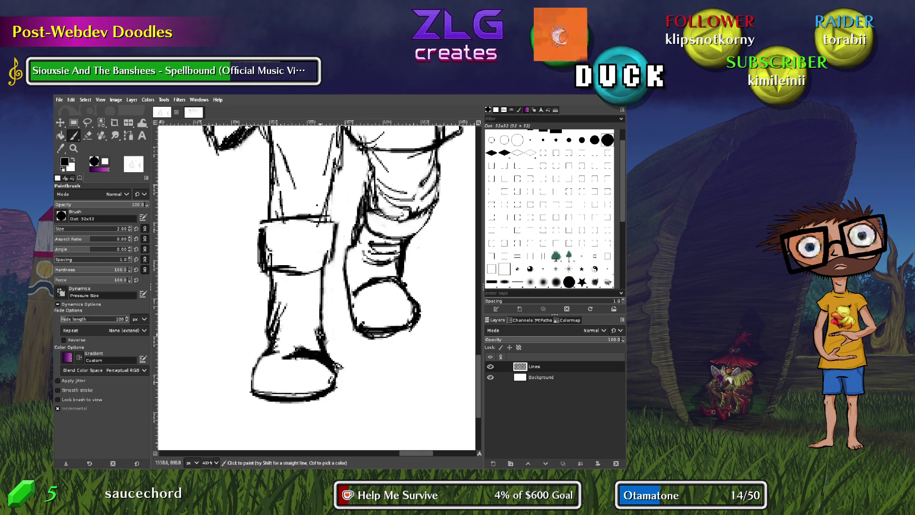
Erase a stray patch by the boot, add a diagonal boot line, and lighten nearby linework
key("shift+e")
left_click(275, 338)
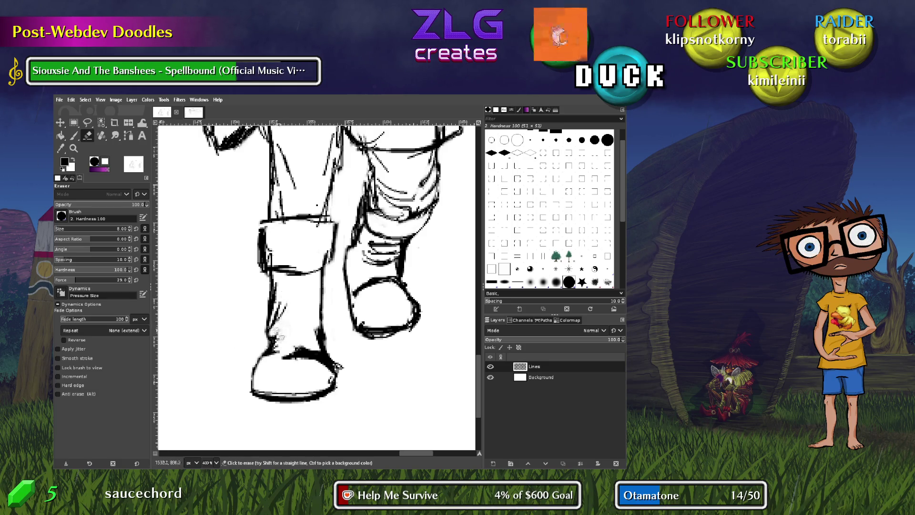
key("p")
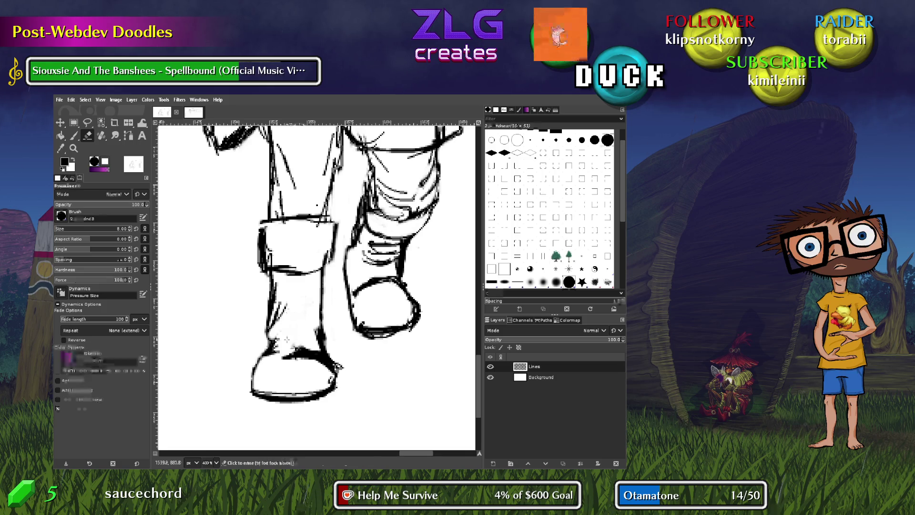
mouse_move(285, 334)
left_mouse_down()
mouse_move(306, 309)
mouse_move(315, 268)
left_mouse_up()
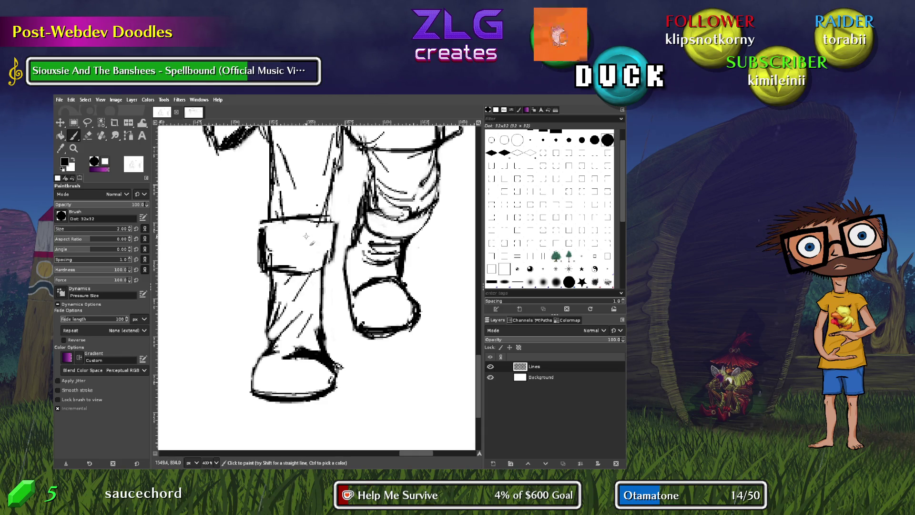
key("shift+e")
left_click(296, 270)
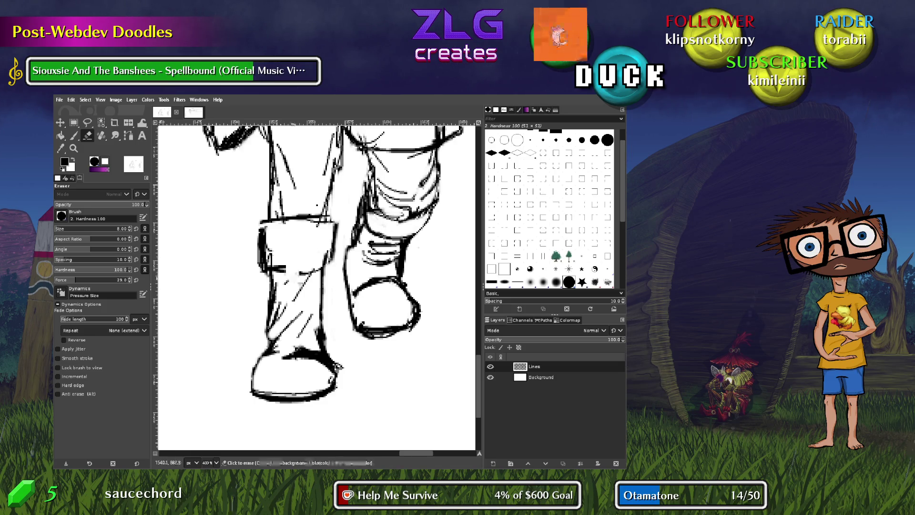
left_click_drag(285, 259, 289, 267)
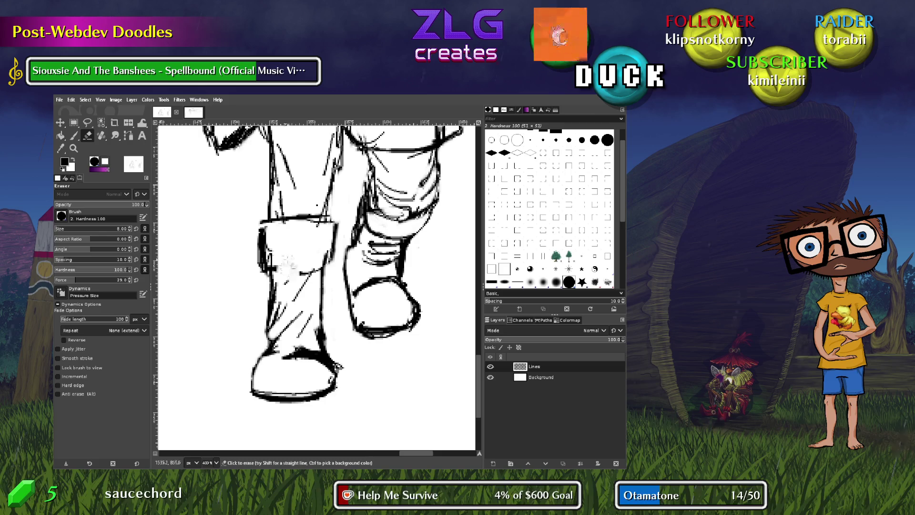
Draw the buckled strap at the boot's top and thicken its left outline
key("p")
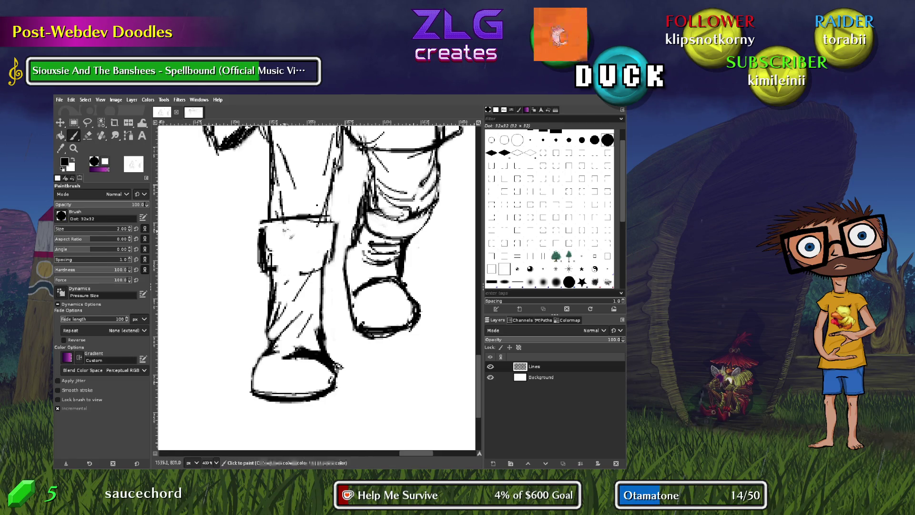
mouse_move(292, 221)
left_mouse_down()
mouse_move(282, 230)
mouse_move(302, 237)
left_mouse_up()
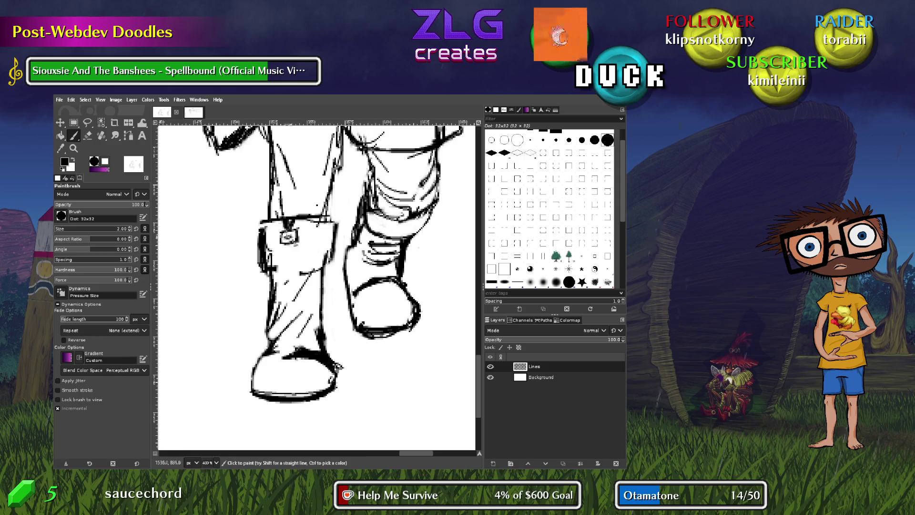
left_click_drag(281, 229, 276, 269)
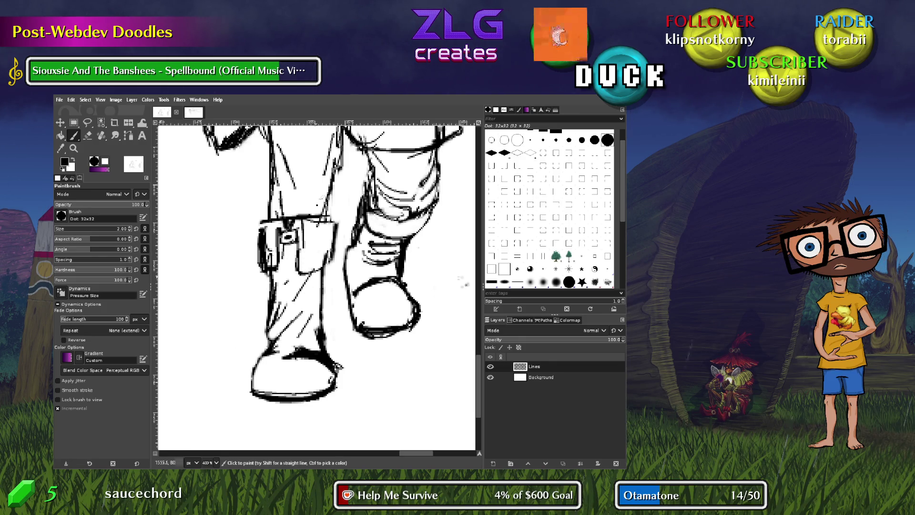
Erase the stray sketch marks beside the right boot's ankle and shin
scroll(357, 317, "up", 5)
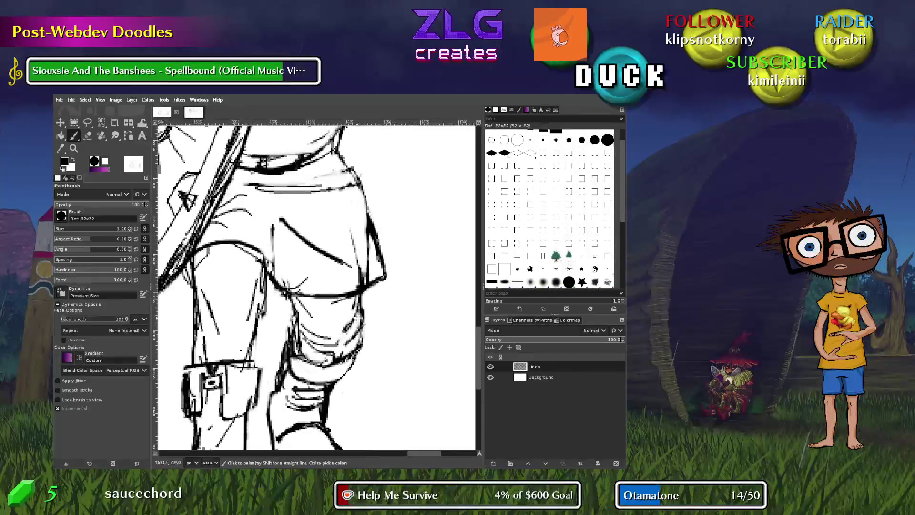
scroll(399, 315, "down", 4)
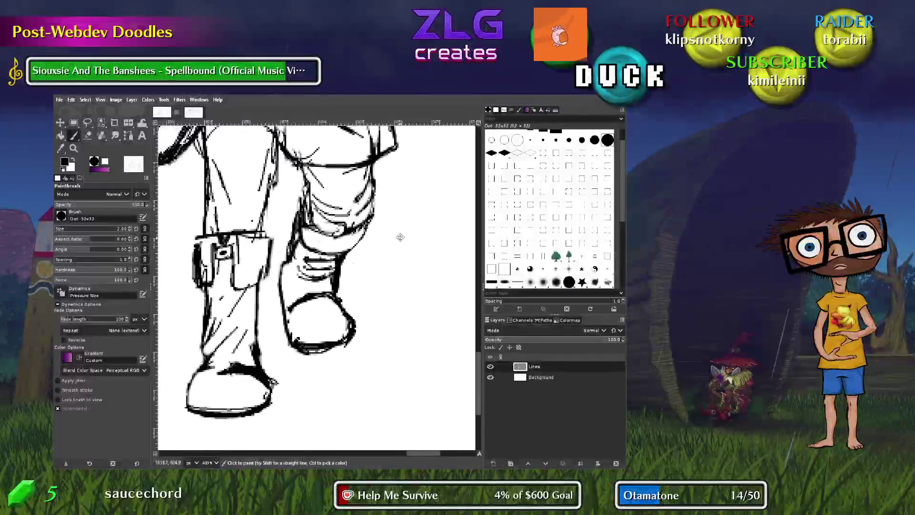
scroll(401, 237, "up", 1)
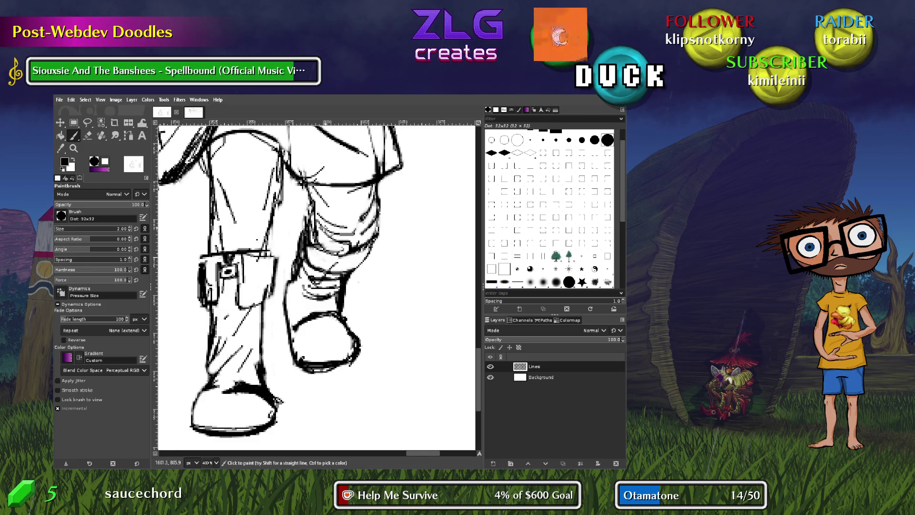
key("shift+e")
mouse_move(334, 274)
left_mouse_down()
mouse_move(310, 248)
mouse_move(315, 258)
left_mouse_up()
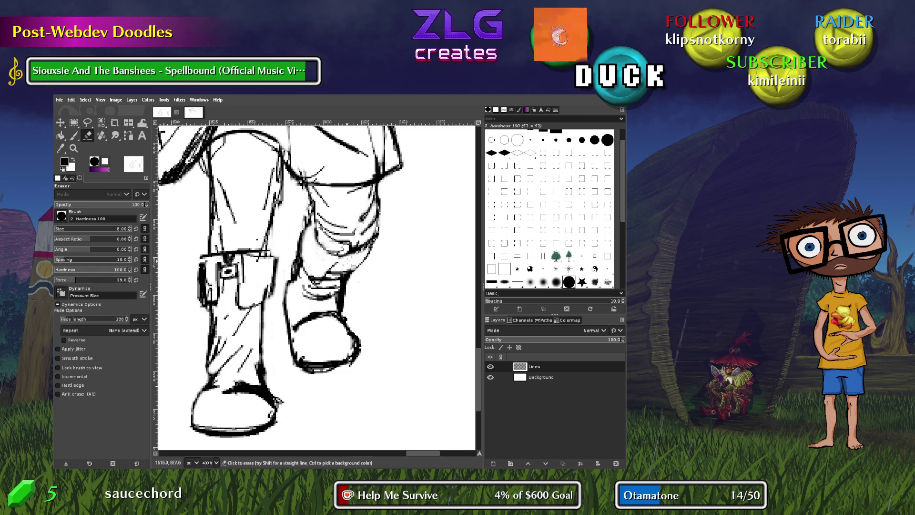
key("p")
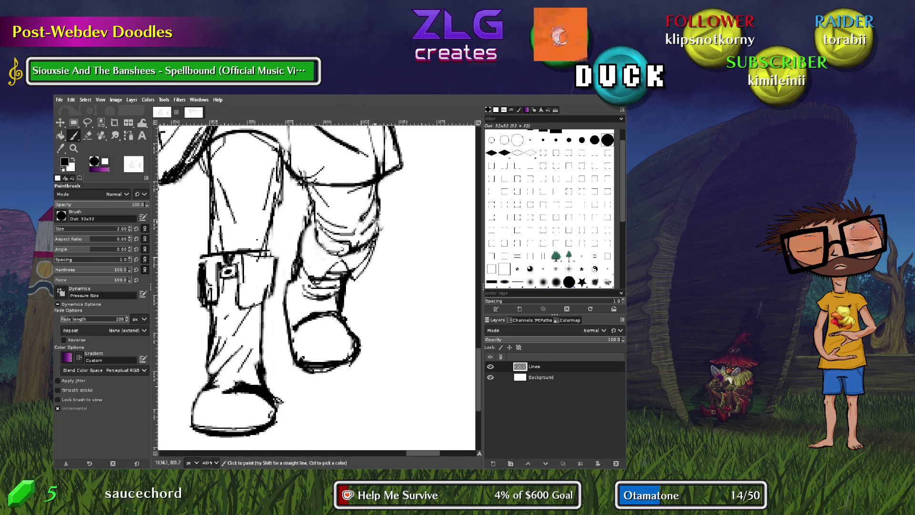
key("shift+e")
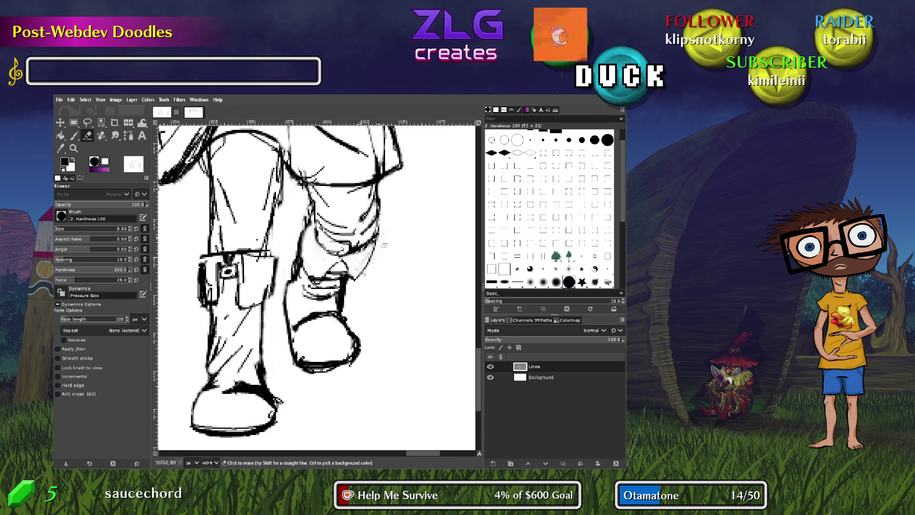
key("p")
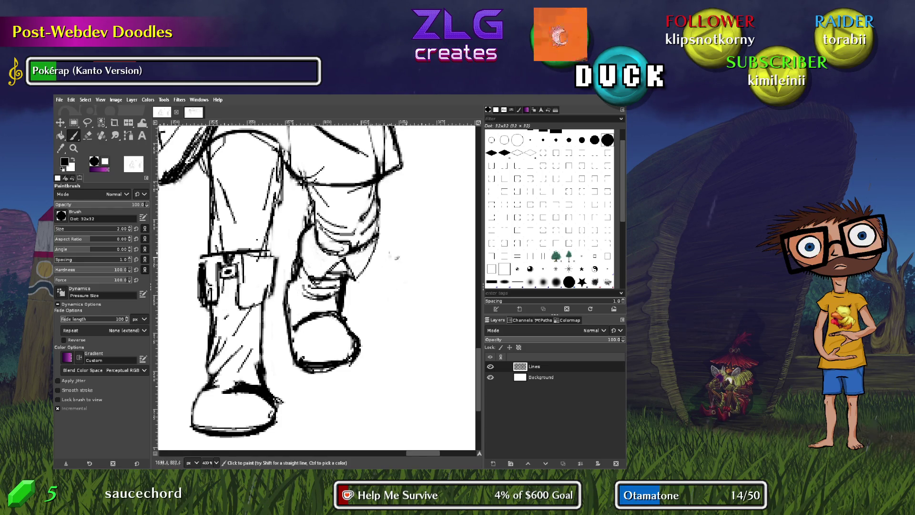
Erase the stray sketch lines around and over the knee
scroll(395, 258, "up", 1)
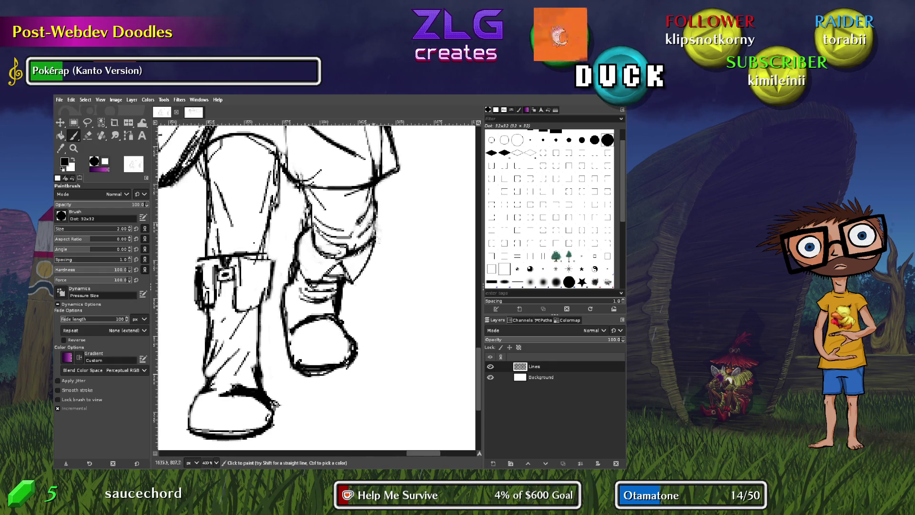
scroll(392, 276, "up", 4)
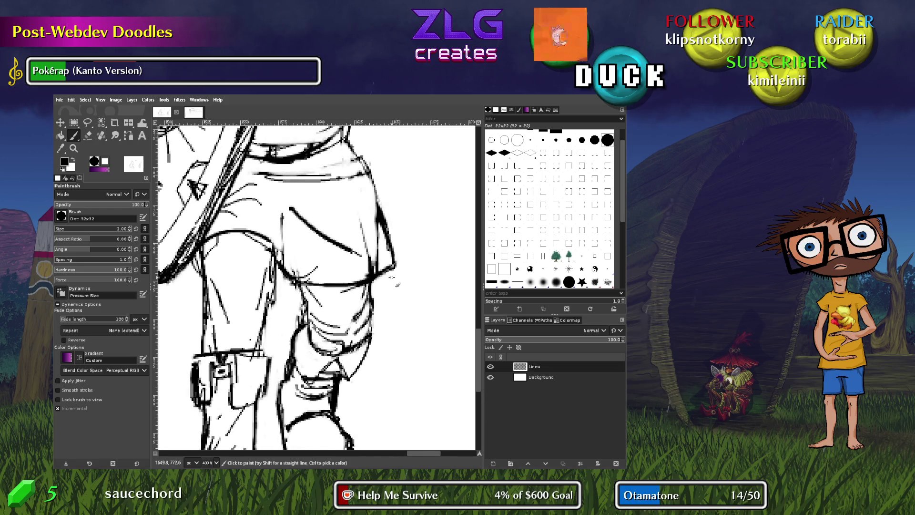
key("shift+e")
mouse_move(308, 311)
left_mouse_down()
mouse_move(305, 320)
mouse_move(303, 297)
mouse_move(316, 306)
left_mouse_up()
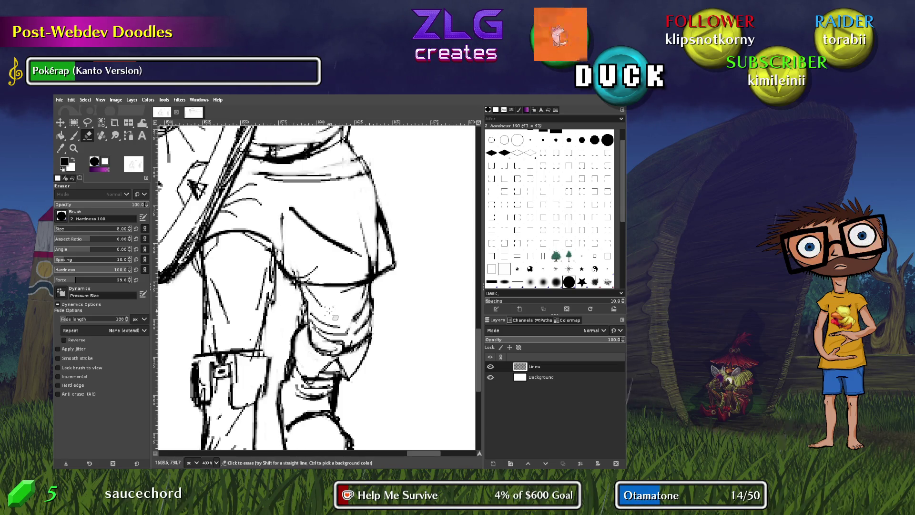
key("p")
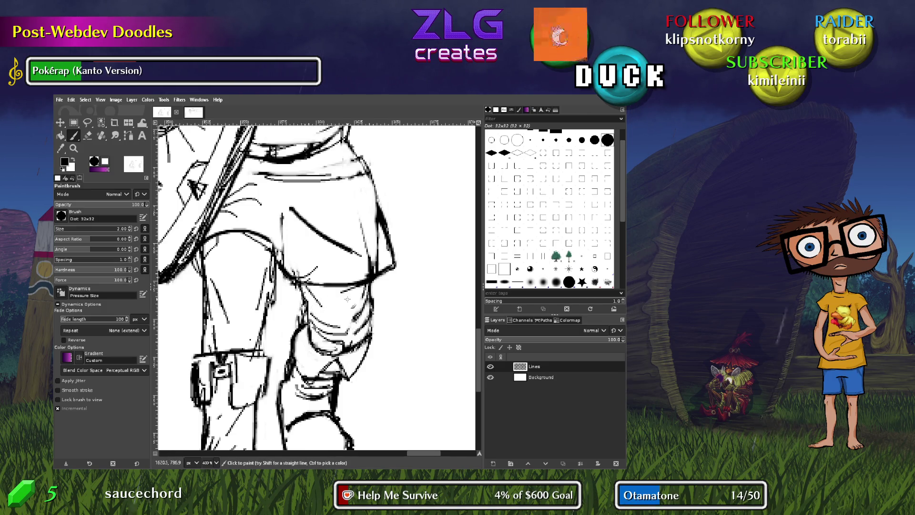
key("shift+e")
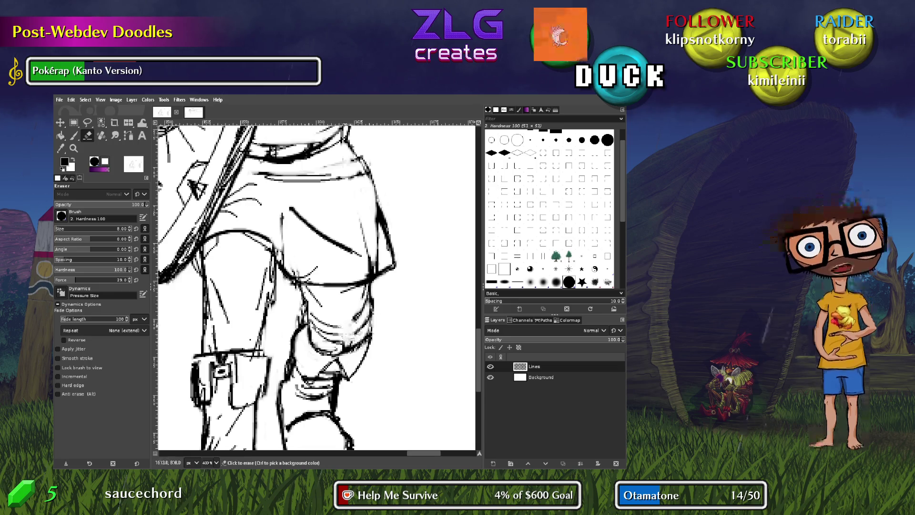
left_click_drag(317, 325, 332, 317)
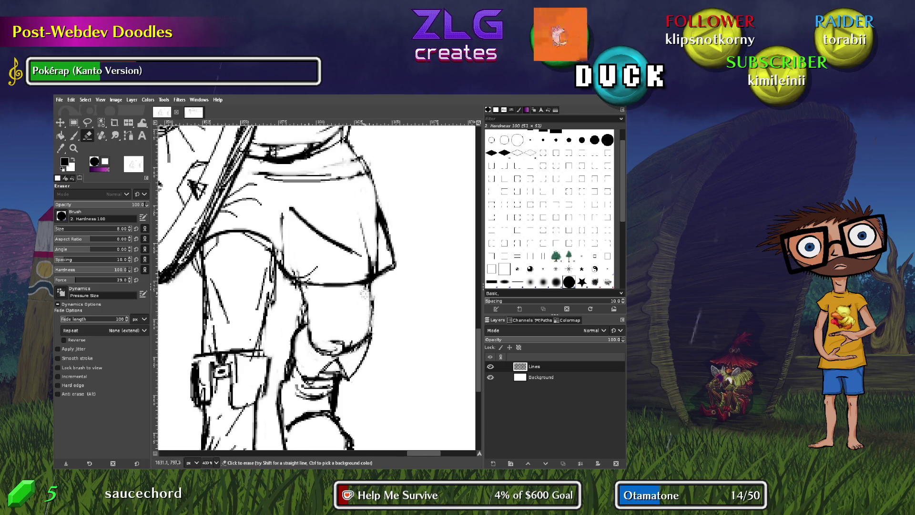
Add a short line beside the leg outline, then undo the stray vertical stroke
key("p")
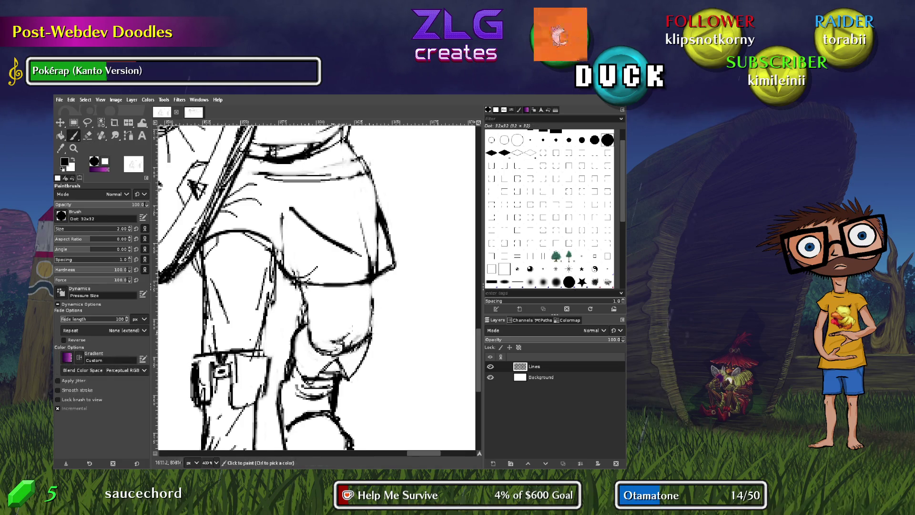
mouse_move(318, 307)
left_mouse_down()
mouse_move(326, 321)
mouse_move(351, 281)
left_mouse_up()
key("ctrl+z")
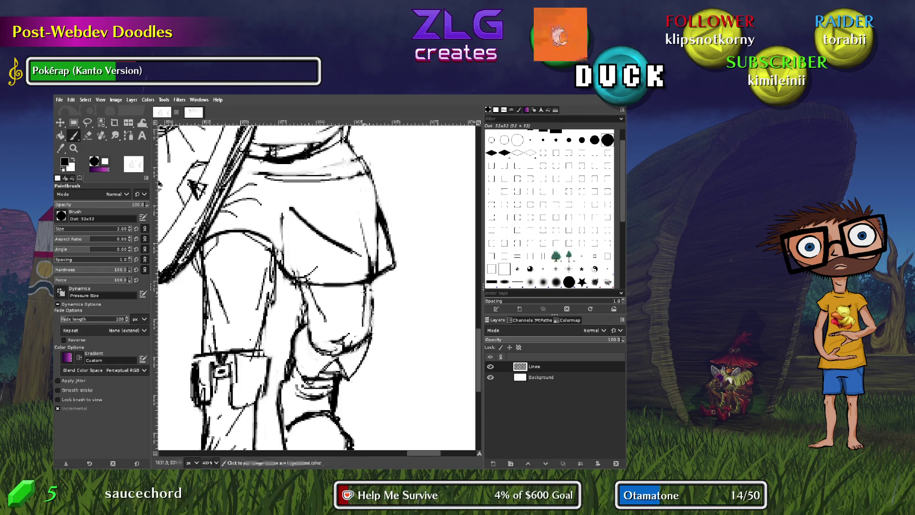
scroll(329, 295, "right", 3)
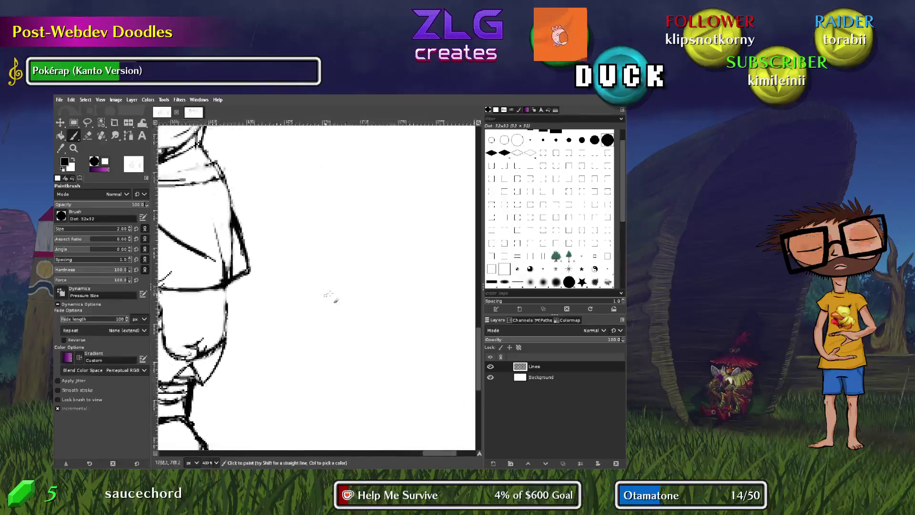
Sketch a small triangle and loop shape in the blank area, redoing one stroke
mouse_move(305, 275)
left_mouse_down()
mouse_move(353, 273)
mouse_move(329, 301)
left_mouse_up()
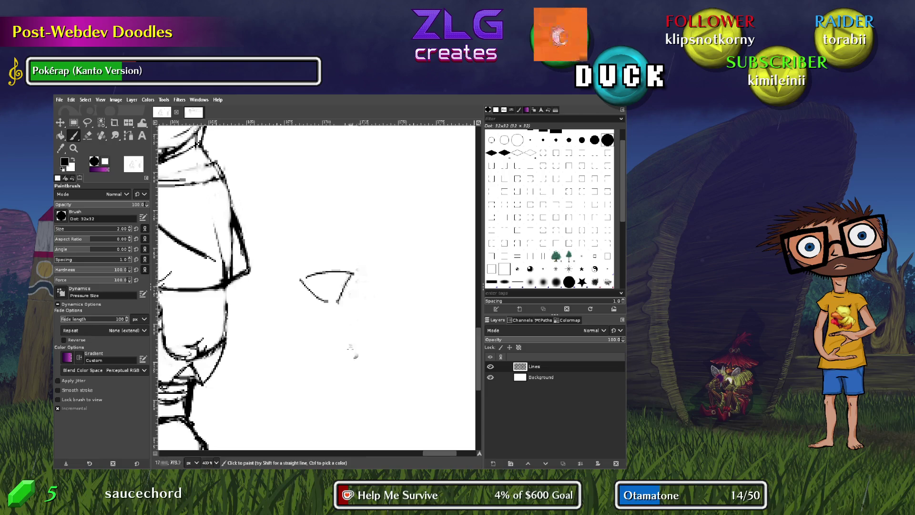
left_click_drag(351, 329, 339, 305)
key("ctrl+z")
key("ctrl+z")
left_click_drag(351, 361, 352, 329)
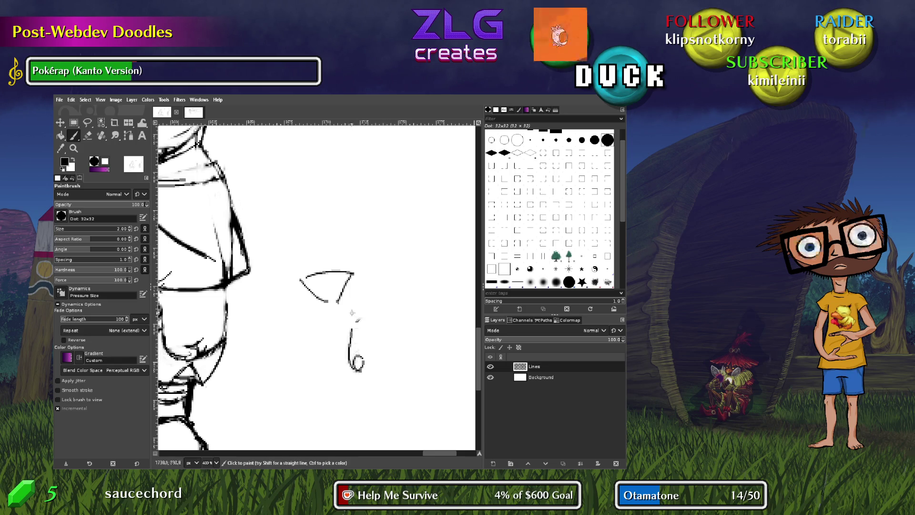
left_click_drag(354, 273, 371, 347)
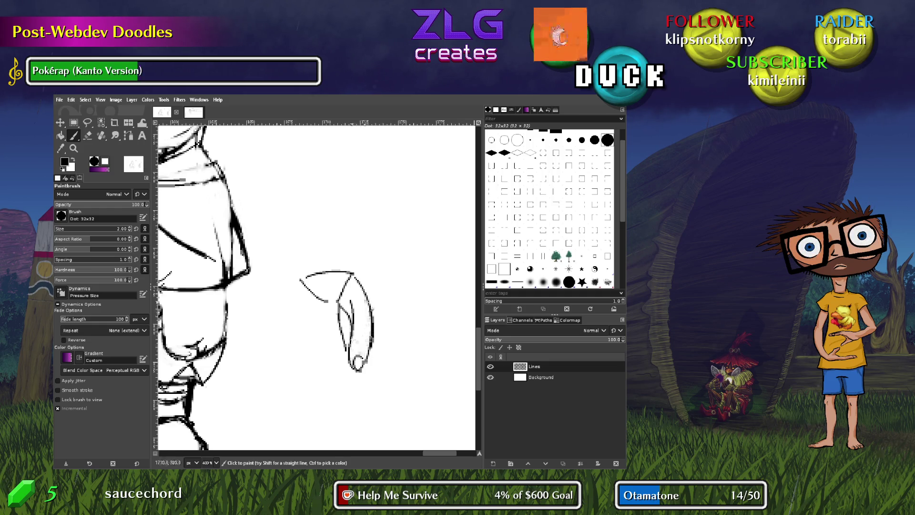
Redraw the knee contour strokes, undoing the misplaced ones
scroll(286, 296, "left", 5)
scroll(310, 291, "down", 1)
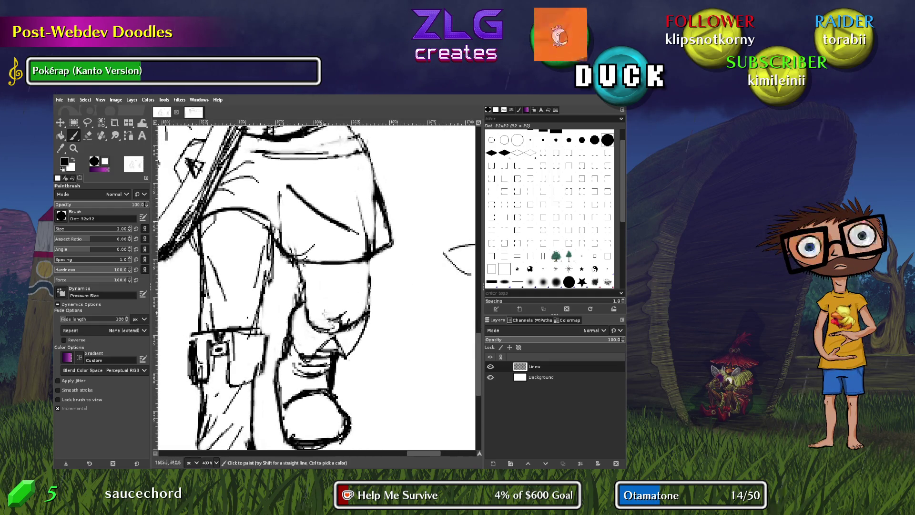
mouse_move(347, 264)
left_mouse_down()
mouse_move(325, 298)
mouse_move(359, 314)
left_mouse_up()
key("ctrl+z")
key("ctrl+z")
key("ctrl+z")
left_click_drag(315, 285, 322, 303)
left_click_drag(362, 273, 351, 294)
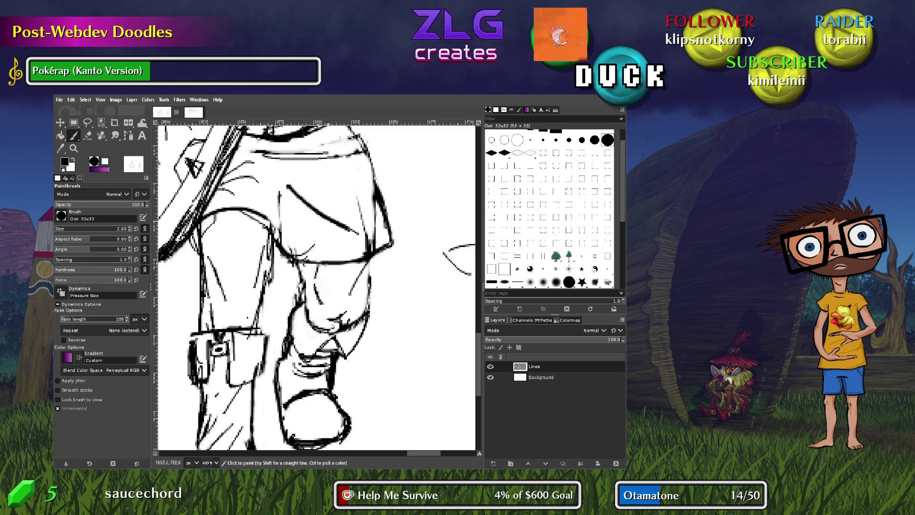
key("ctrl+z")
mouse_move(366, 262)
left_mouse_down()
mouse_move(356, 303)
mouse_move(363, 286)
mouse_move(319, 304)
left_mouse_up()
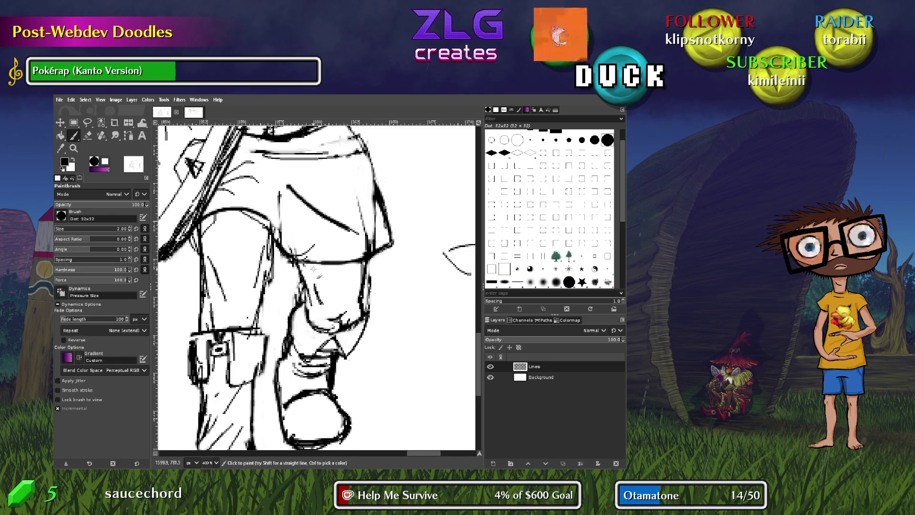
Draw a short curve right of the leg, discarding an added near-vertical line
key("shift+e")
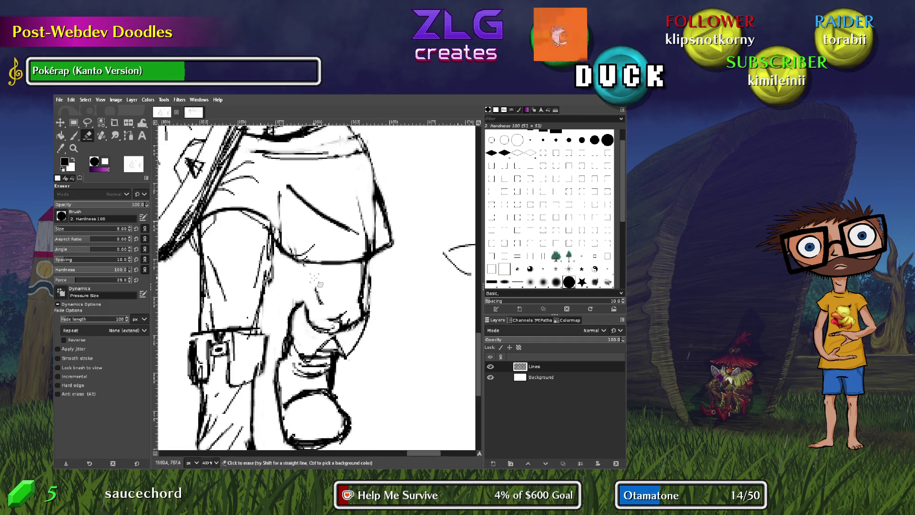
key("p")
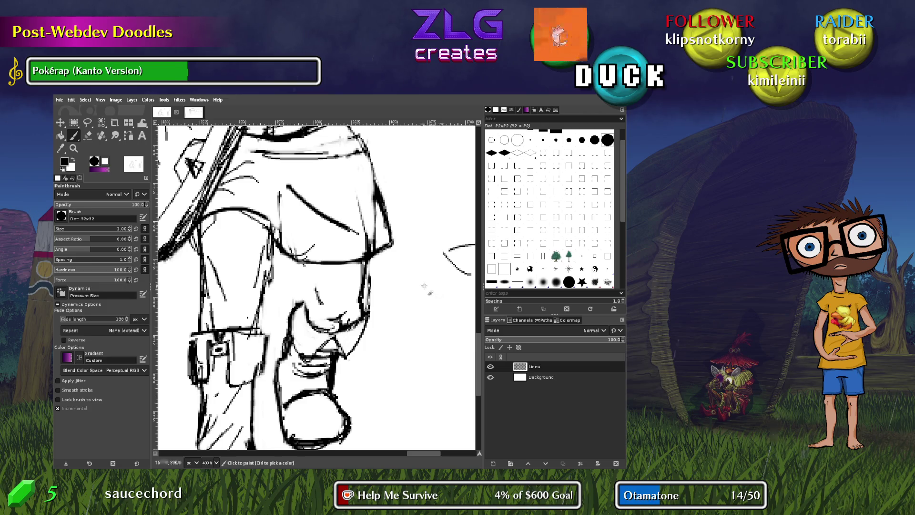
left_click_drag(403, 295, 414, 328)
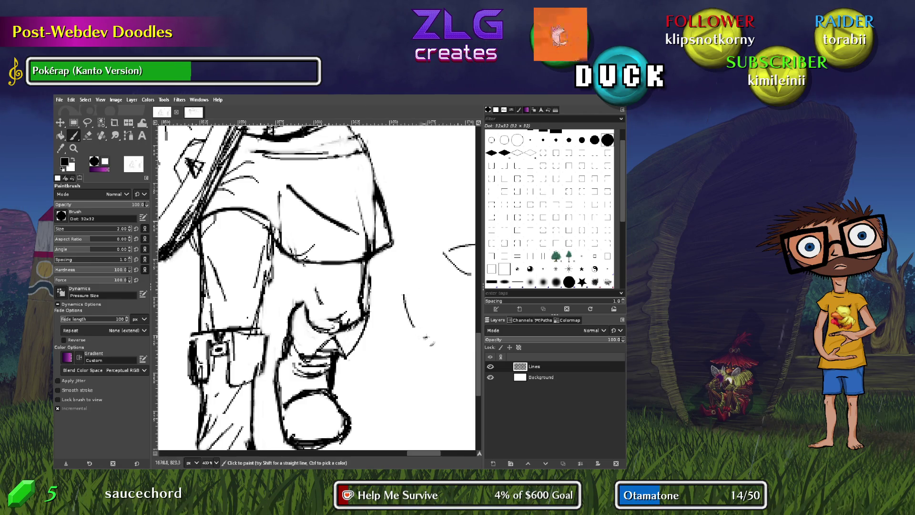
left_click_drag(436, 287, 440, 341)
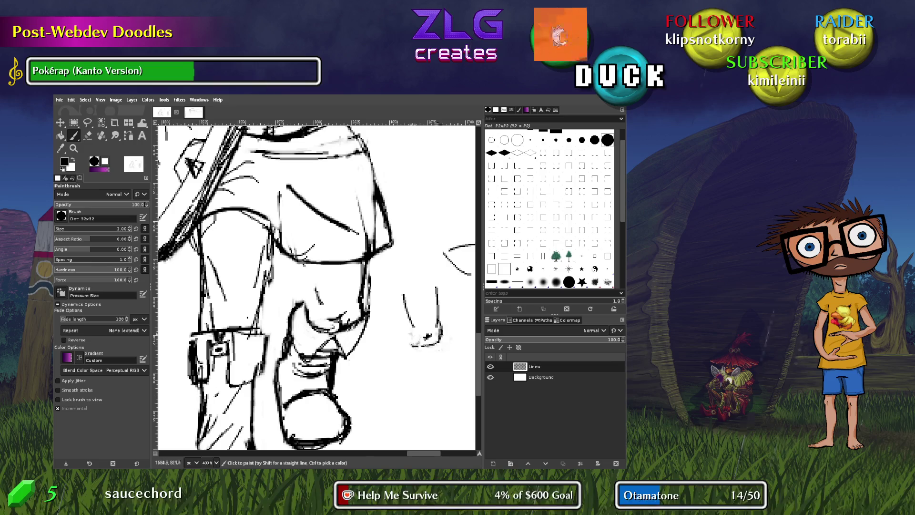
key("ctrl+z")
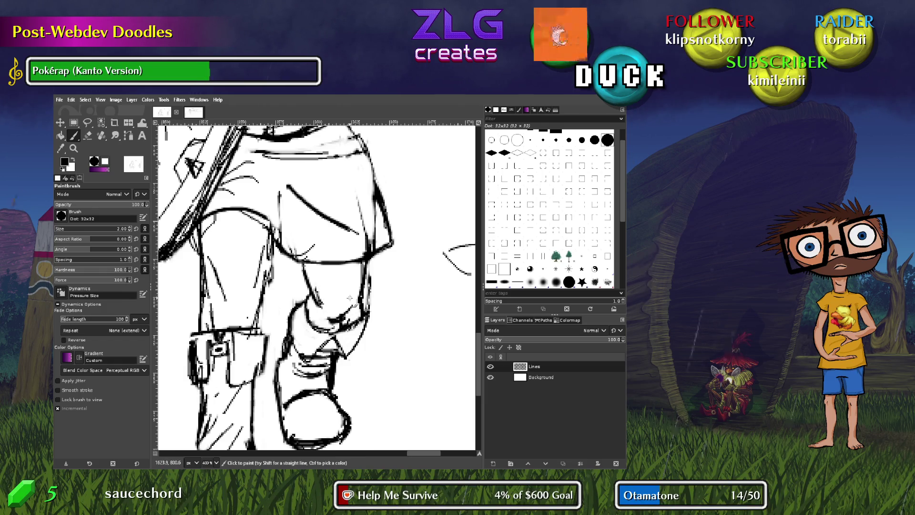
Lighten the lines around the knee and add a small dark mark there
key("shift+e")
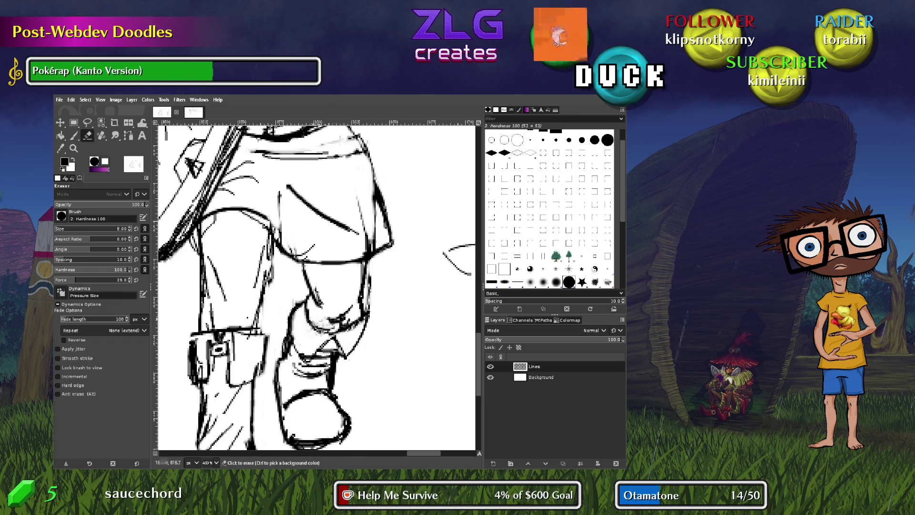
mouse_move(319, 325)
left_mouse_down()
mouse_move(344, 328)
mouse_move(320, 290)
mouse_move(325, 306)
left_mouse_up()
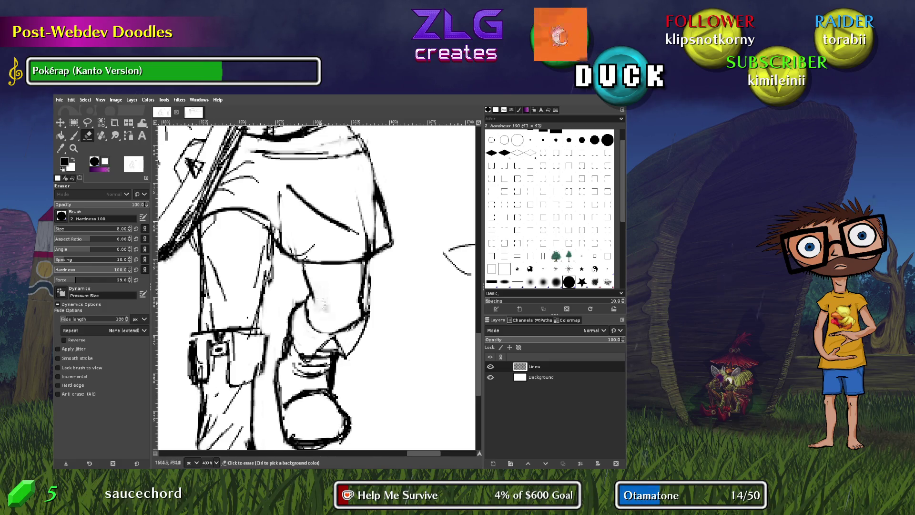
key("p")
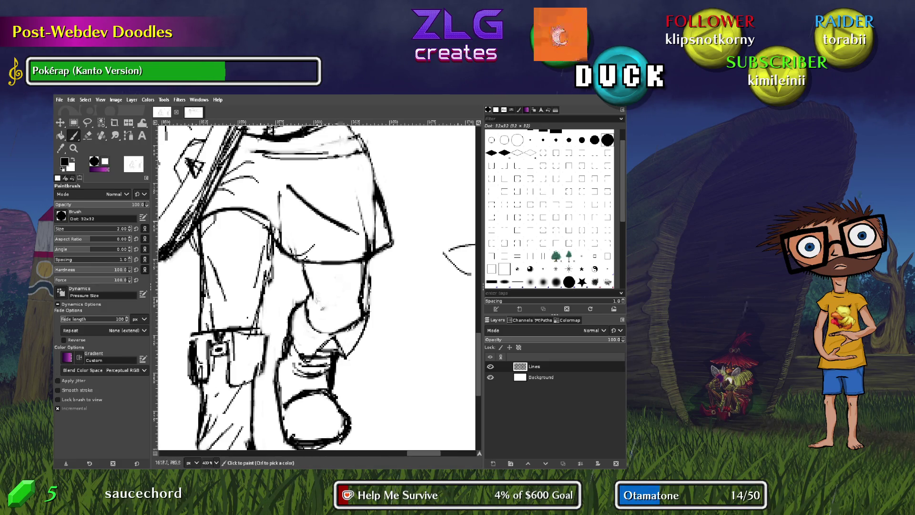
left_click_drag(334, 322, 339, 319)
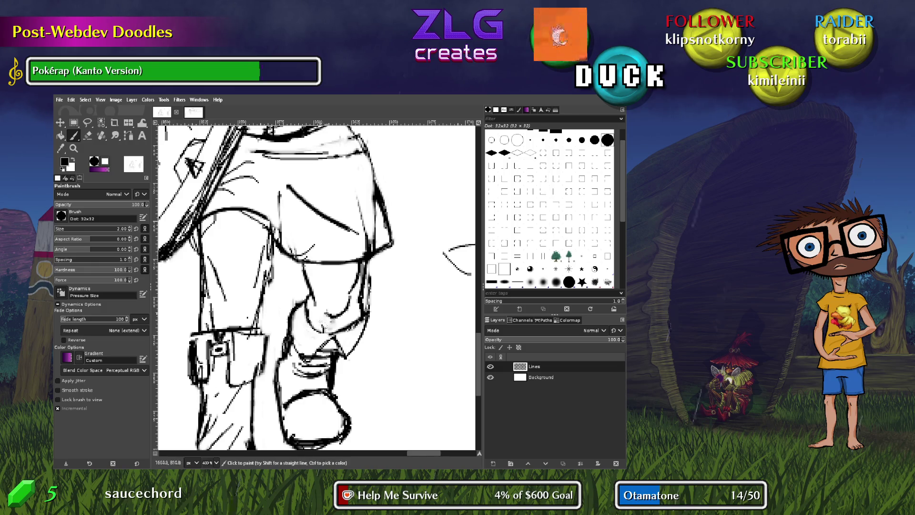
Shift the view along the leg and lighten a stray line on the lower leg
mouse_move(315, 293)
left_mouse_down()
mouse_move(324, 226)
mouse_move(376, 319)
mouse_move(372, 301)
left_mouse_up()
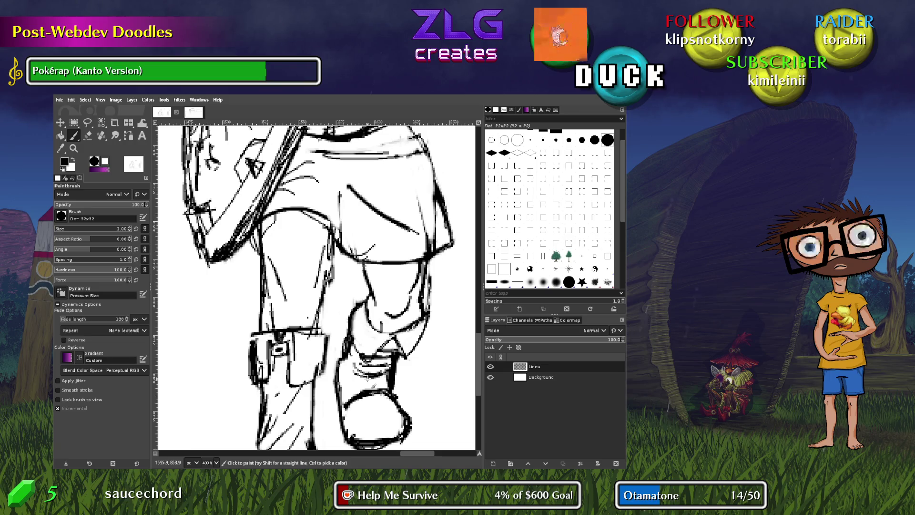
key("shift+e")
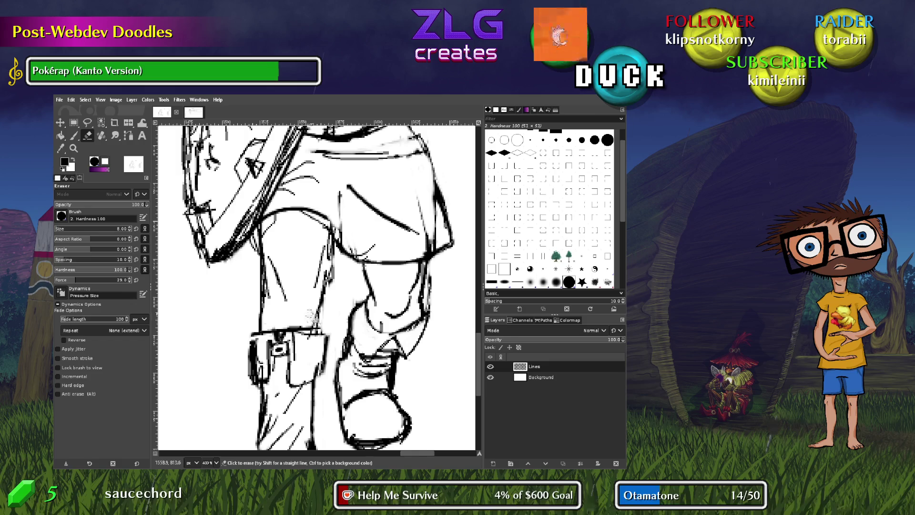
left_click_drag(319, 328, 297, 331)
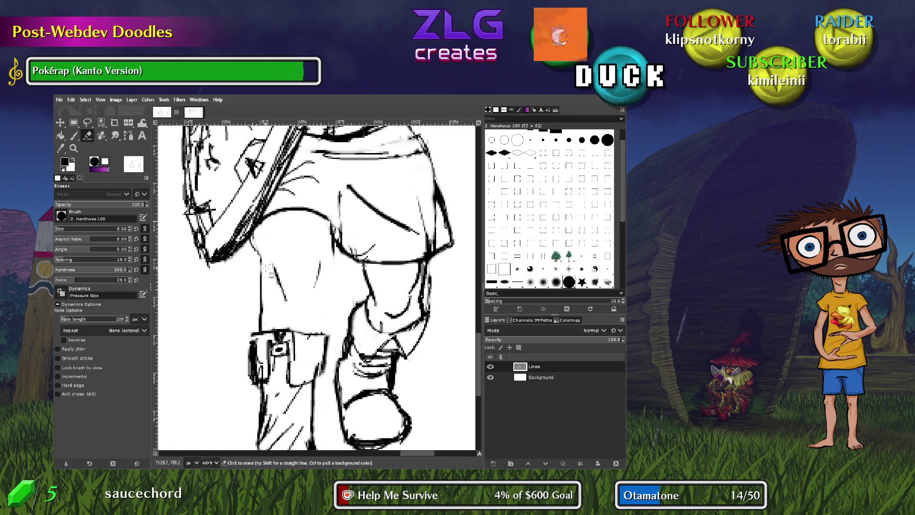
key("p")
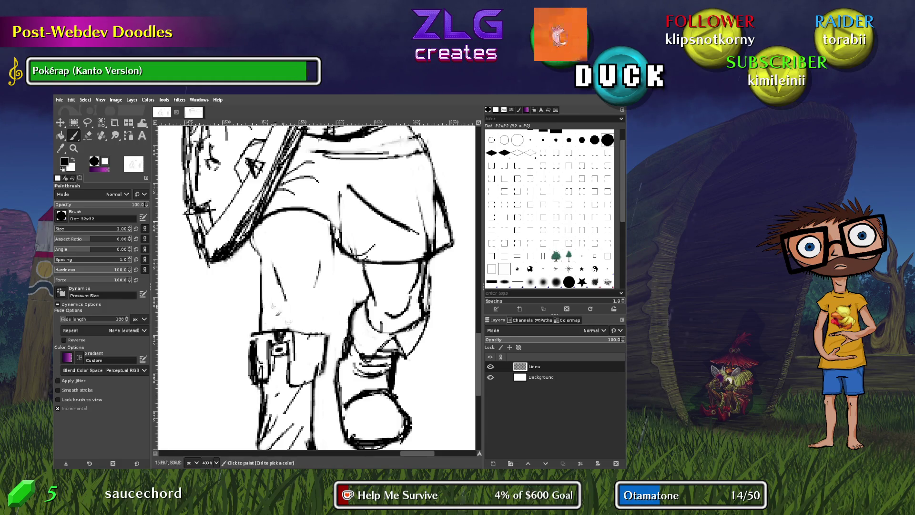
left_click(274, 308)
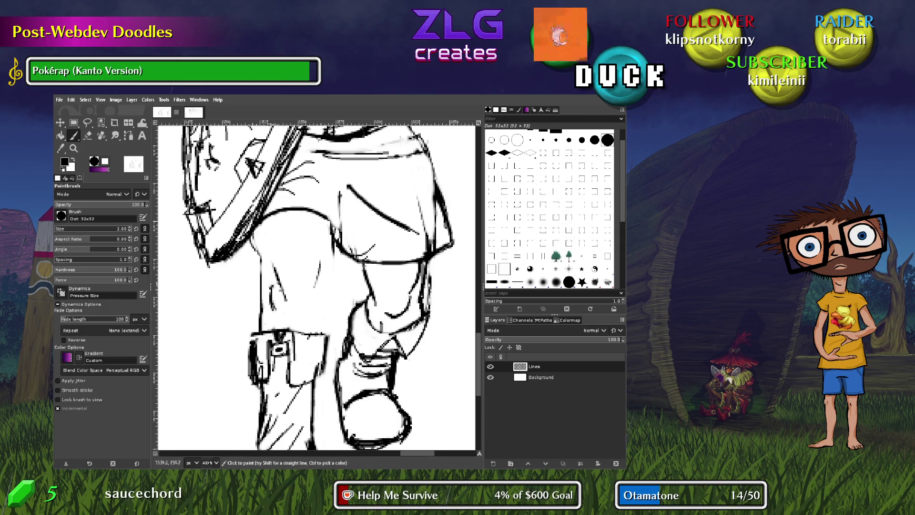
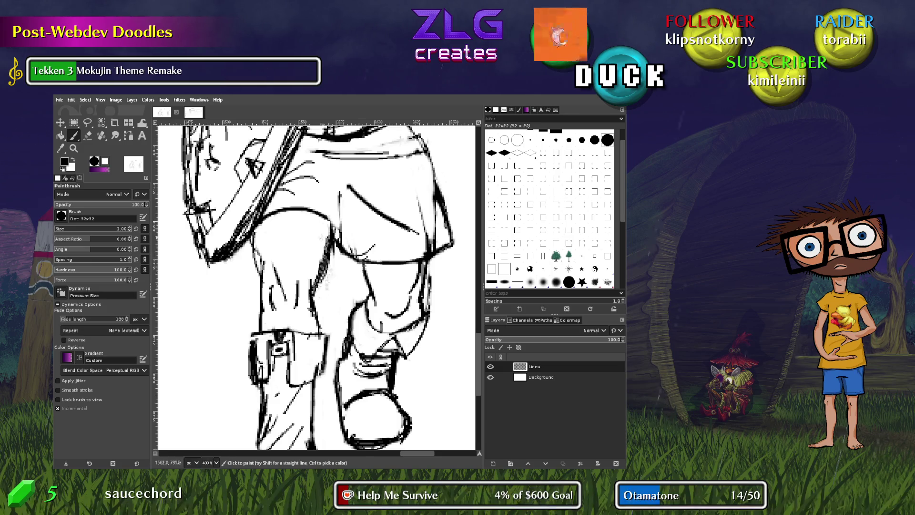
Erase the rough left trouser-leg outline and stray leg sketch lines on the Lines layer
key("shift+e")
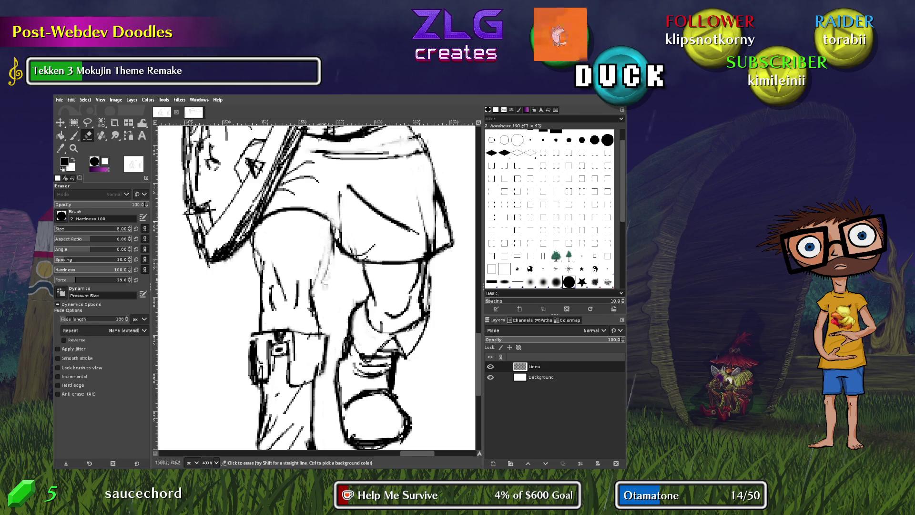
key("p")
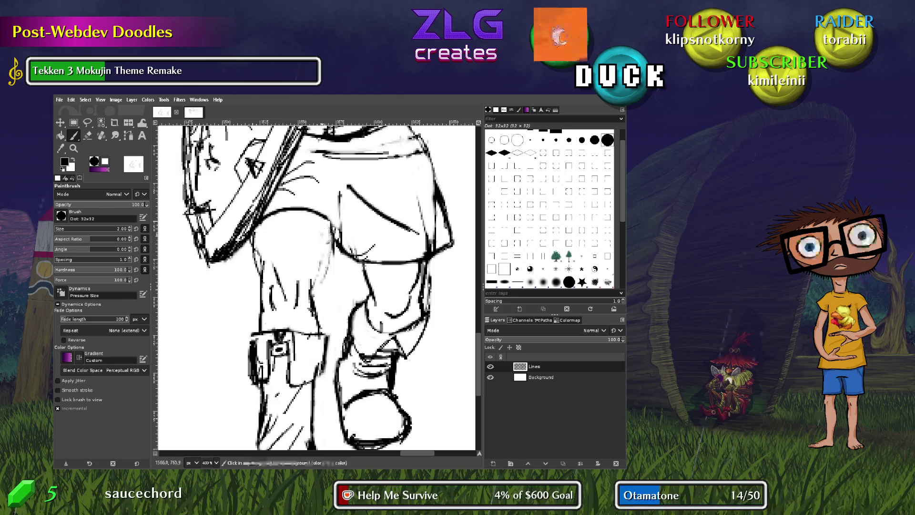
key("shift+e")
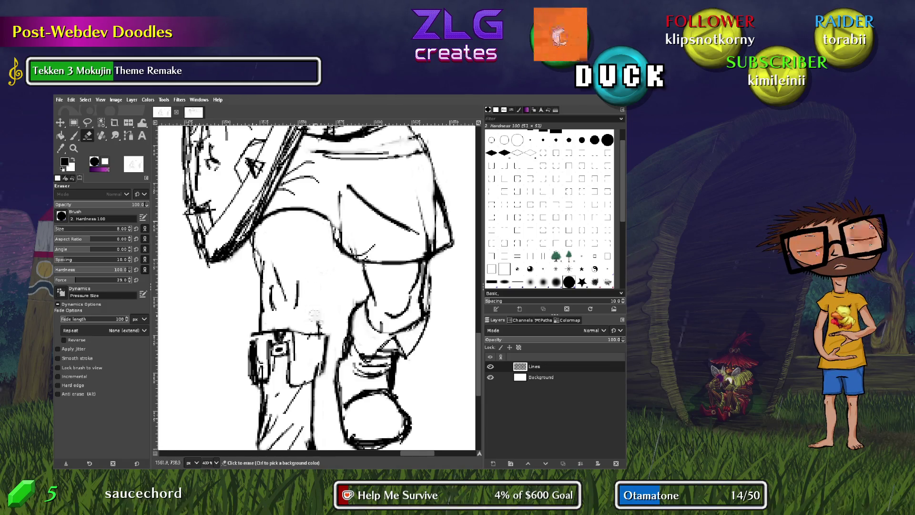
mouse_move(277, 280)
left_mouse_down()
mouse_move(265, 307)
mouse_move(257, 238)
left_mouse_up()
left_click_drag(267, 305, 260, 326)
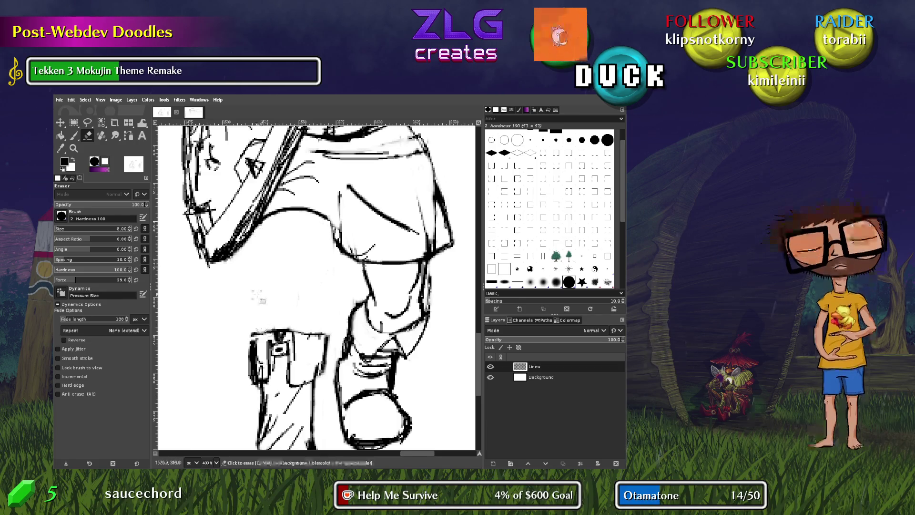
Paint new black outlines and vertical lines down the left trouser leg
key("p")
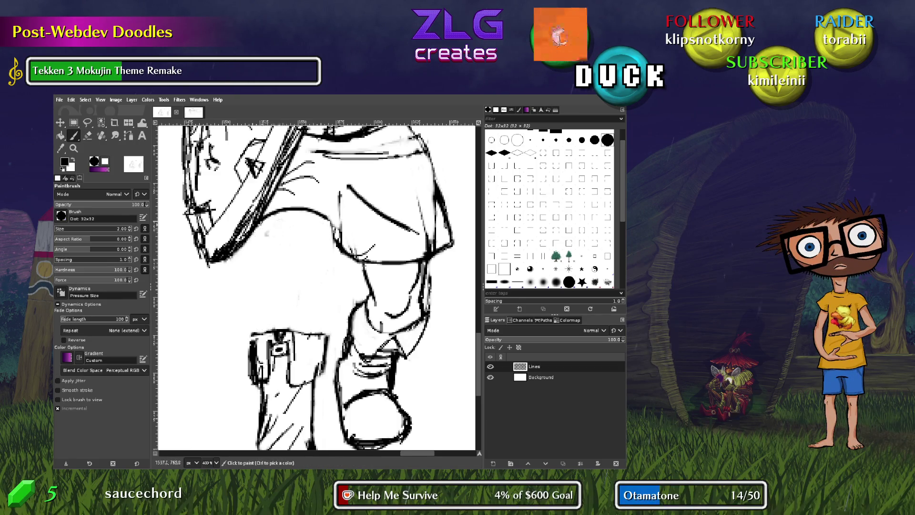
mouse_move(260, 219)
left_mouse_down()
mouse_move(265, 292)
mouse_move(300, 275)
left_mouse_up()
left_click_drag(301, 210, 299, 274)
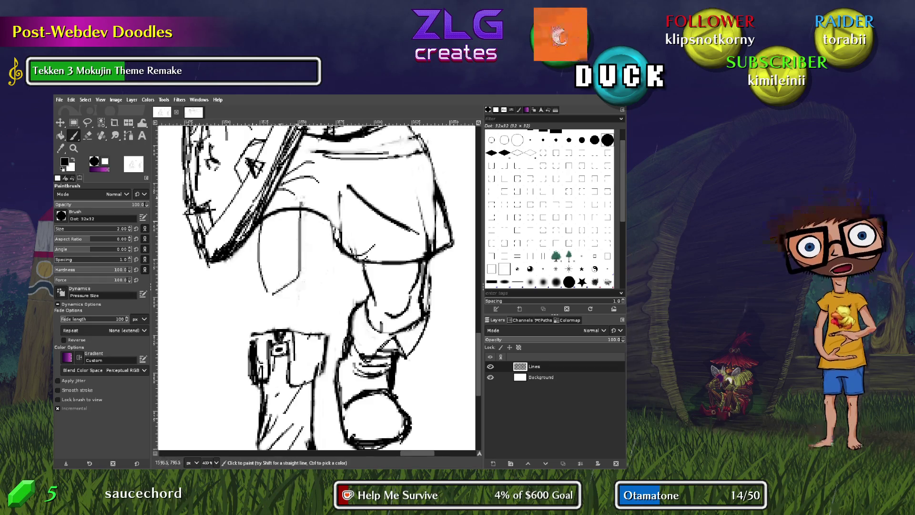
left_click_drag(316, 213, 316, 291)
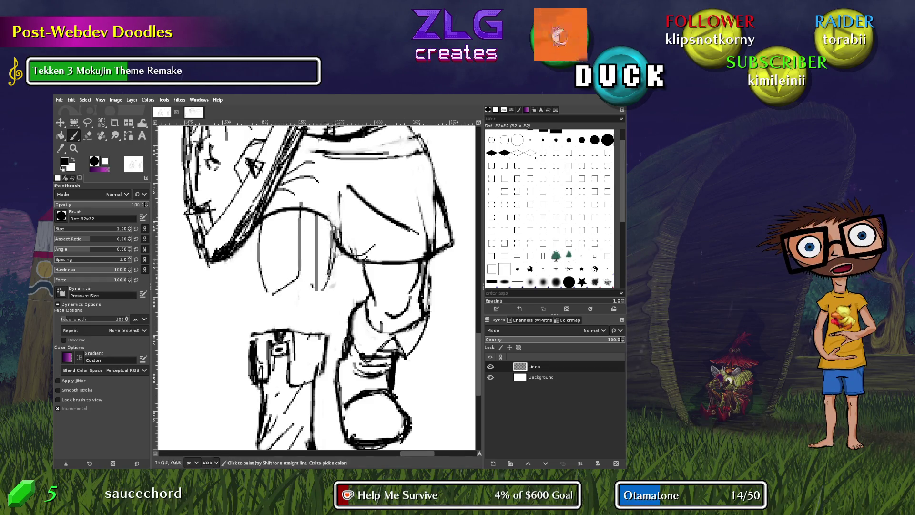
mouse_move(307, 217)
left_mouse_down()
mouse_move(310, 283)
mouse_move(279, 308)
mouse_move(268, 303)
mouse_move(277, 334)
left_mouse_up()
Try short hatch strokes and an oval on the leg, then undo them
mouse_move(298, 293)
left_mouse_down()
mouse_move(286, 329)
mouse_move(300, 313)
mouse_move(320, 345)
left_mouse_up()
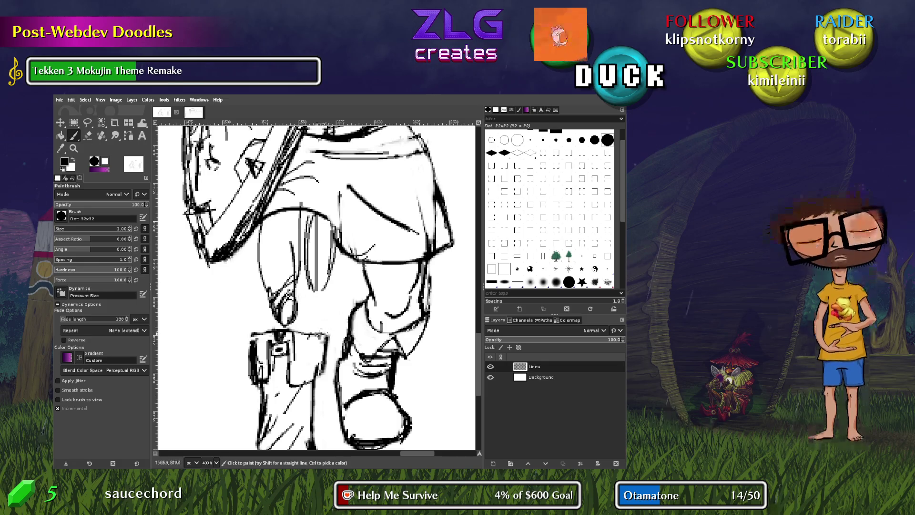
left_click_drag(323, 306, 312, 337)
left_click_drag(316, 300, 298, 328)
left_click_drag(311, 327, 292, 340)
mouse_move(313, 304)
left_mouse_down()
mouse_move(294, 339)
mouse_move(265, 333)
left_mouse_up()
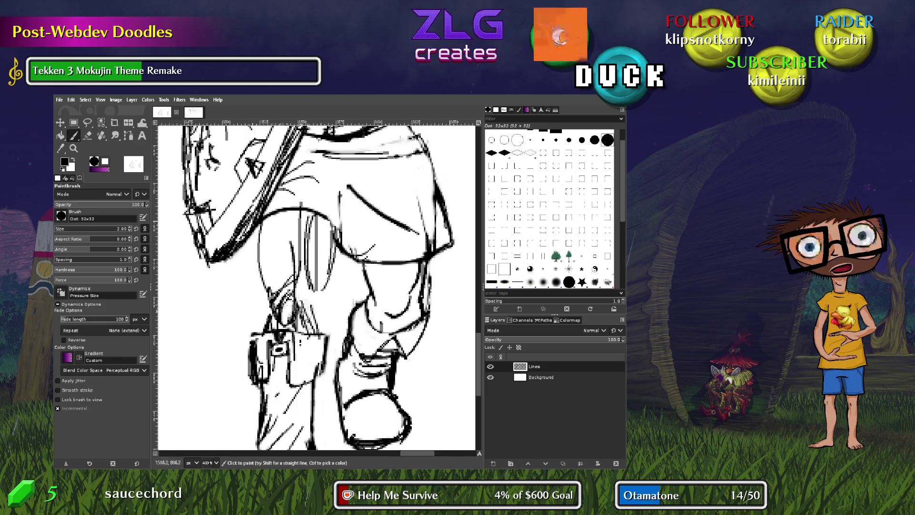
left_click_drag(328, 256, 307, 310)
key("ctrl+z")
key("ctrl+z")
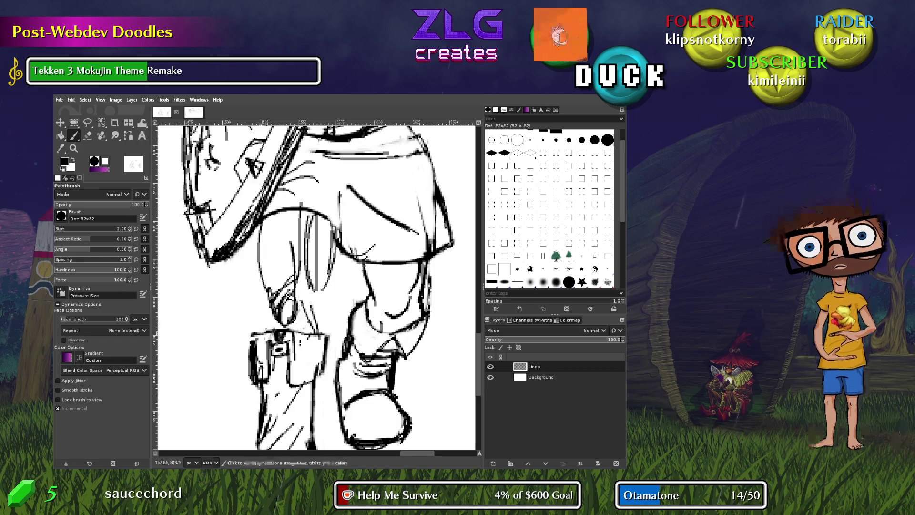
left_click_drag(290, 291, 286, 324)
key("ctrl+z")
key("ctrl+z")
key("ctrl+z")
key("ctrl+z")
key("ctrl+z")
key("ctrl+z")
key("ctrl+z")
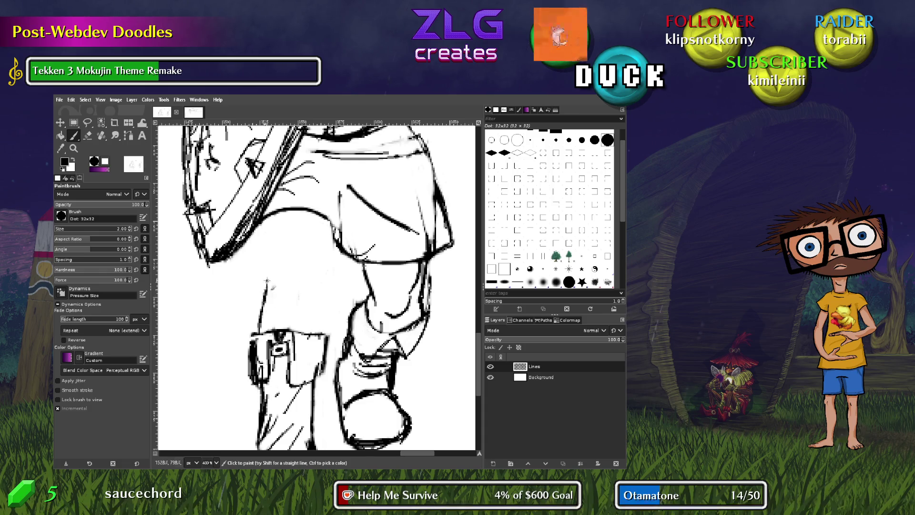
Add a few final short strokes on the trouser leg
left_click_drag(319, 337, 320, 321)
left_click_drag(314, 276, 316, 303)
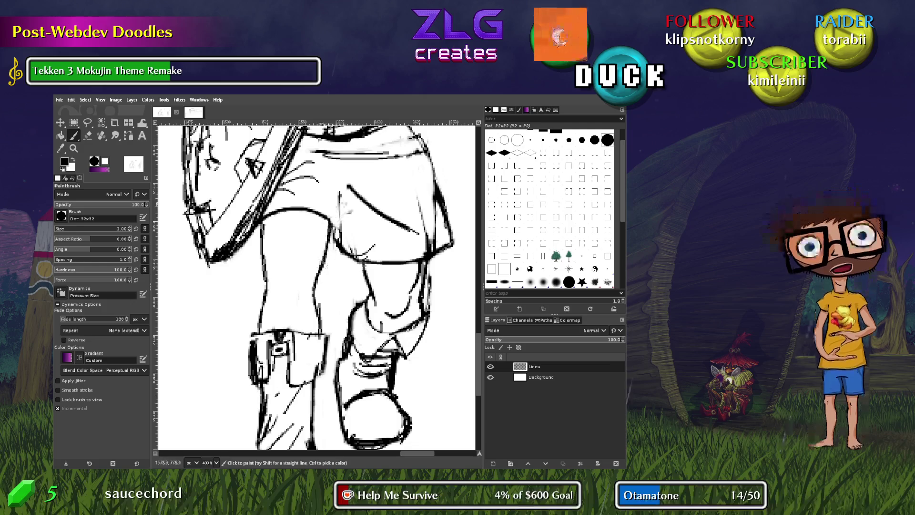
left_click_drag(276, 305, 286, 302)
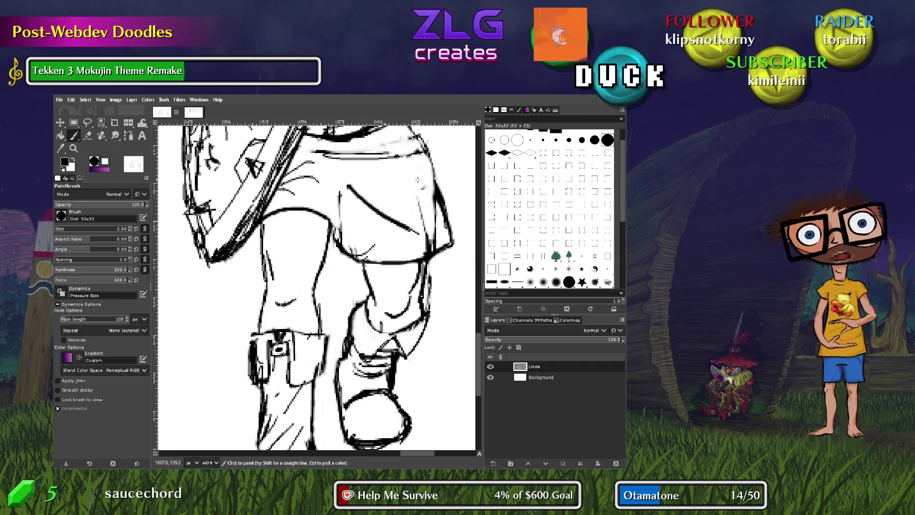
Zoom to the tunic hem and test fold lines on the skirt, then undo them
scroll(317, 286, "up", 4)
scroll(315, 288, "down", 3)
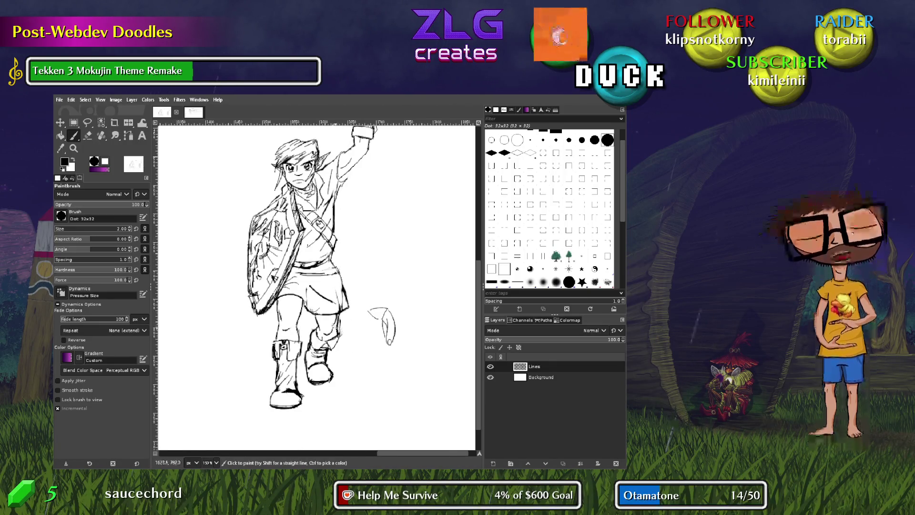
scroll(341, 340, "up", 4)
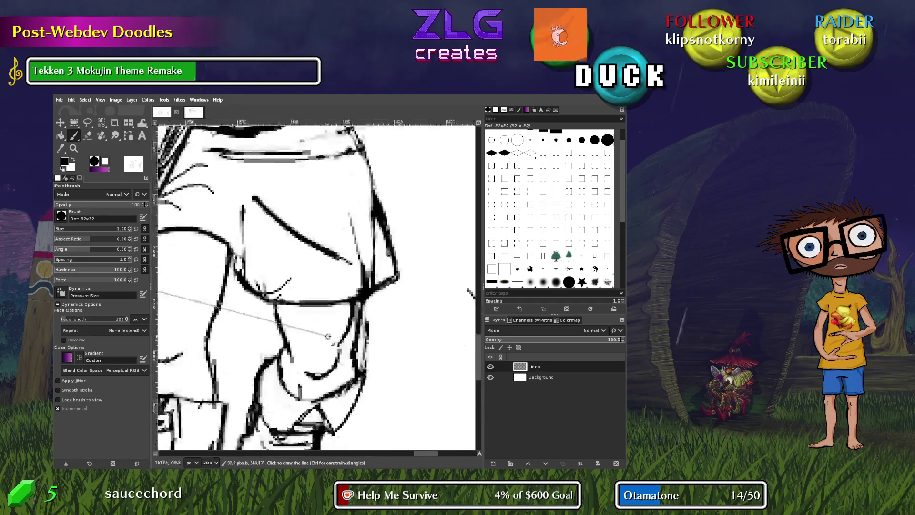
left_click_drag(350, 267, 355, 303)
left_click_drag(336, 230, 347, 268)
left_click_drag(318, 192, 333, 219)
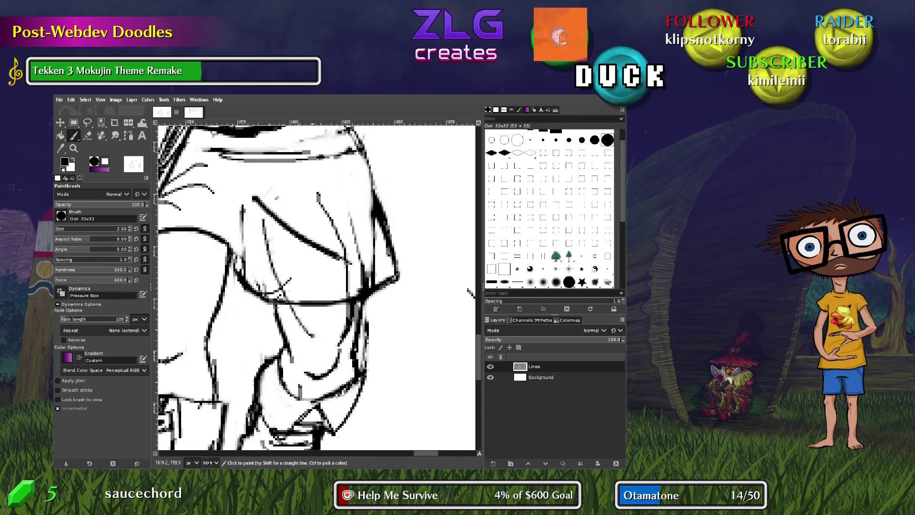
key("ctrl+z")
key("ctrl+z")
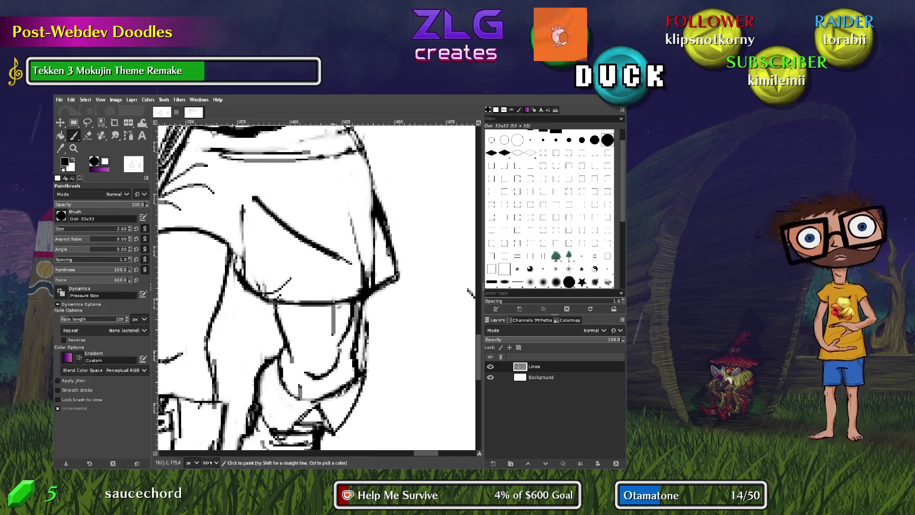
key("ctrl+z")
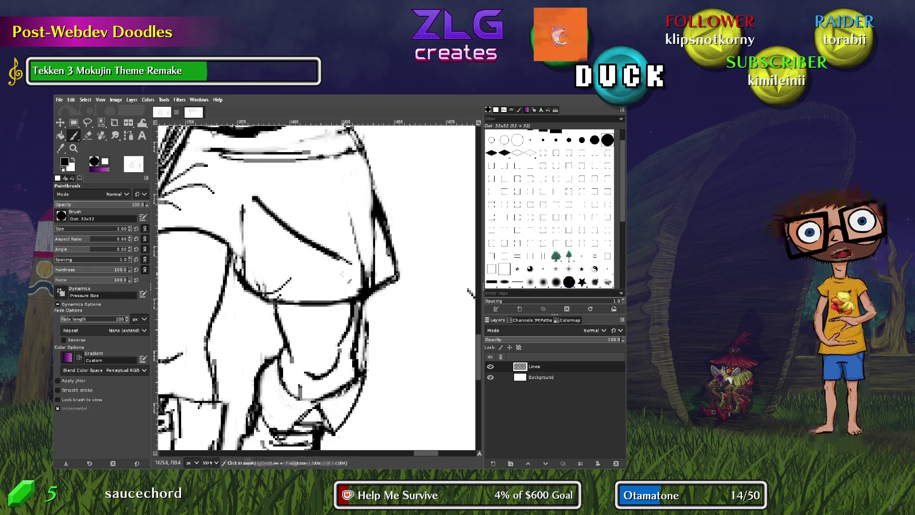
Erase a stray mark at the tunic's waist line
key("shift+e")
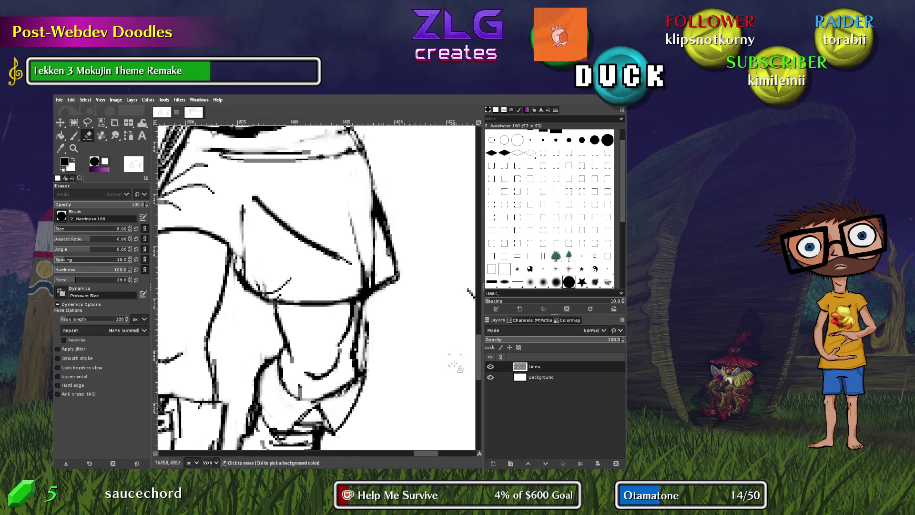
mouse_move(431, 455)
left_mouse_down()
mouse_move(402, 454)
mouse_move(426, 456)
left_mouse_up()
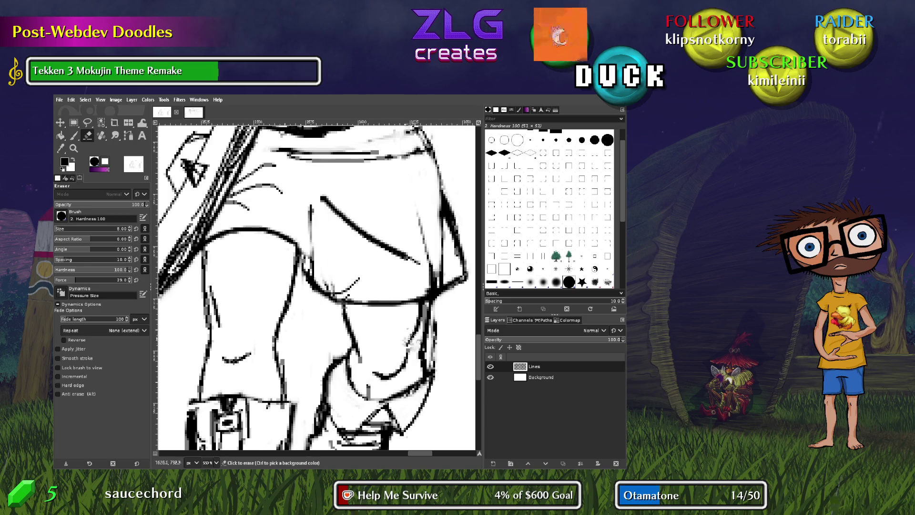
left_click(422, 305)
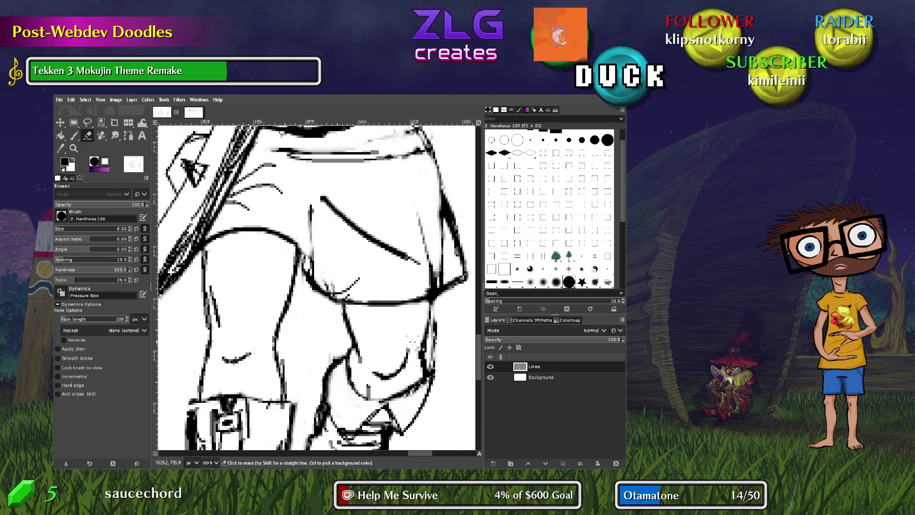
Paint short vertical fold lines on the tunic skirt, undoing one bad stroke
key("p")
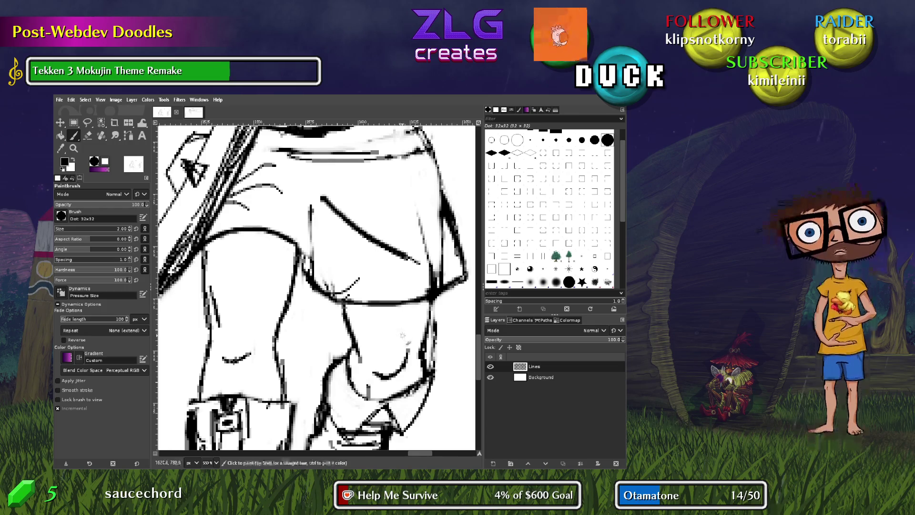
left_click_drag(398, 307, 402, 337)
left_click_drag(371, 307, 368, 329)
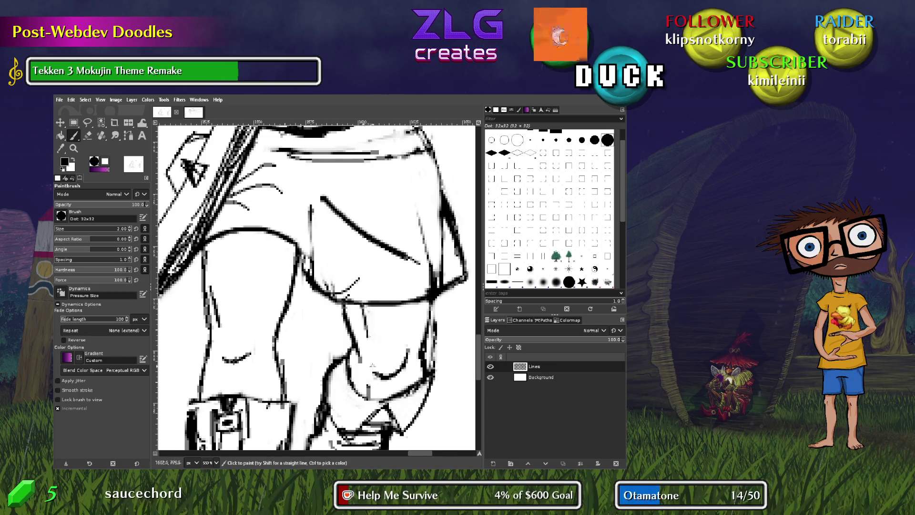
key("ctrl+z")
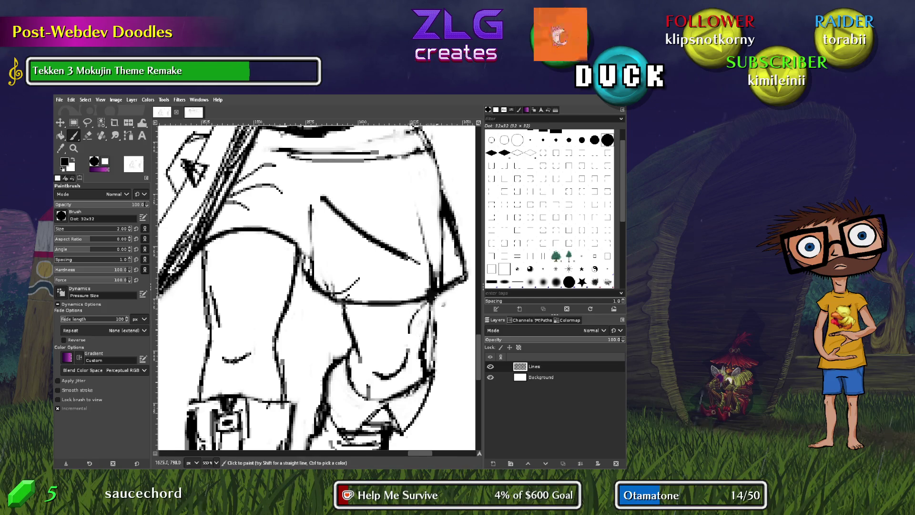
left_click_drag(416, 307, 418, 337)
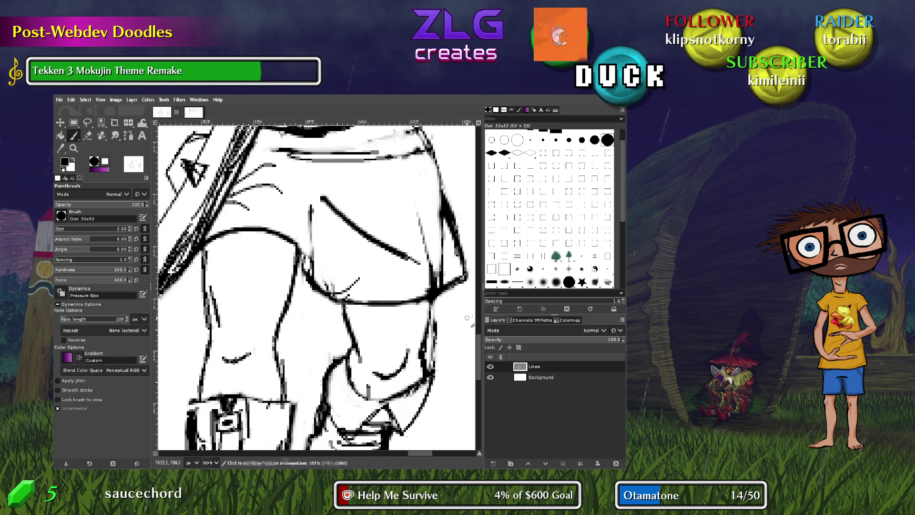
scroll(411, 289, "up", 10)
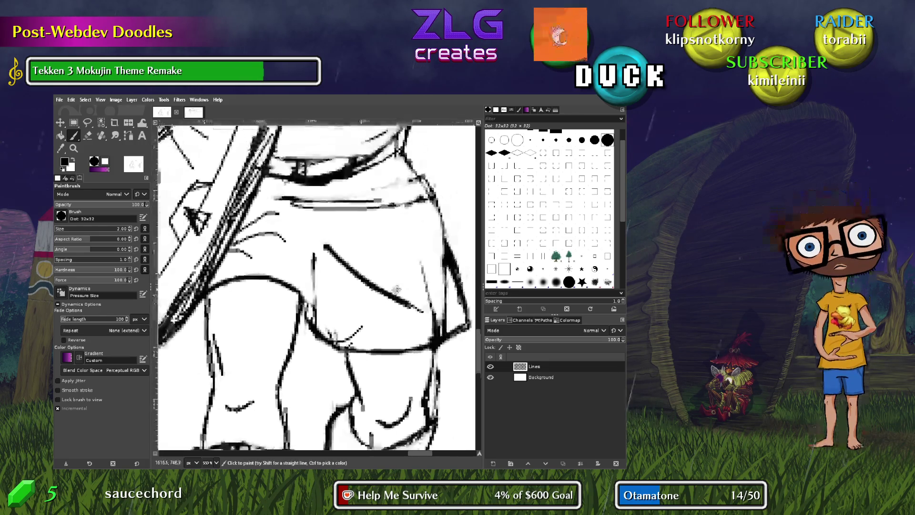
Zoom in and try trial strokes along the sleeve and inner arm, undoing one
scroll(411, 290, "down", 5, "ctrl")
scroll(334, 286, "up", 3)
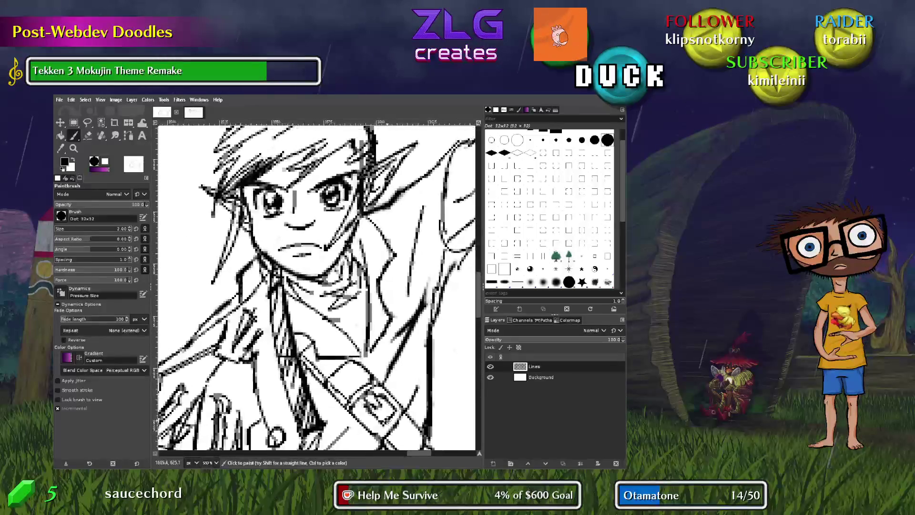
scroll(278, 397, "up", 5, "ctrl")
scroll(278, 397, "up", 1)
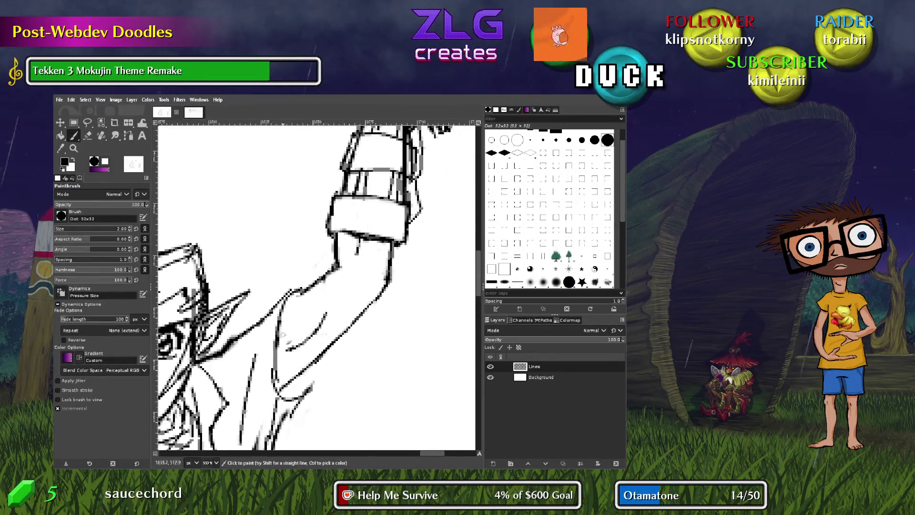
left_click_drag(286, 292, 334, 270)
left_click_drag(276, 388, 303, 400)
left_click_drag(289, 317, 280, 354)
left_click_drag(288, 295, 316, 328)
left_click_drag(290, 356, 325, 339)
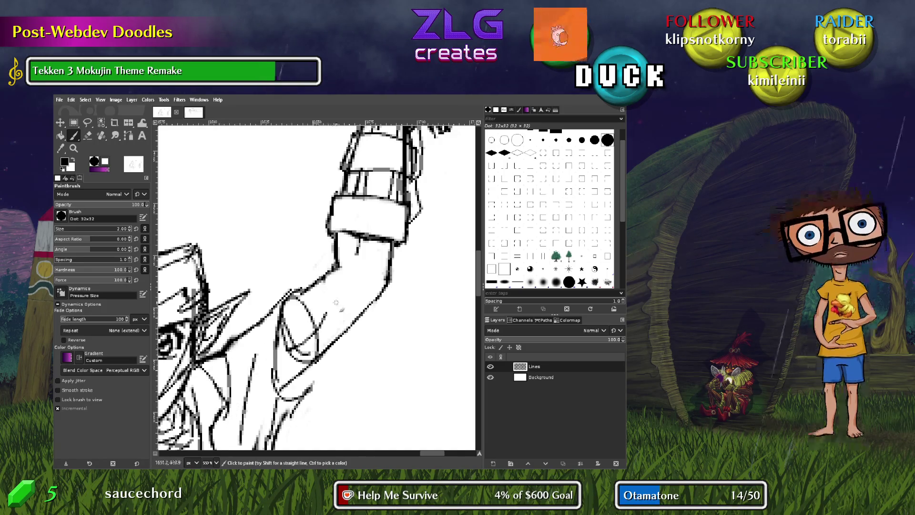
key("ctrl+z")
key("ctrl+z")
key("ctrl+z")
Draw the round elbow joint and discard the latest trial inner-arm stroke
left_click_drag(365, 271, 340, 261)
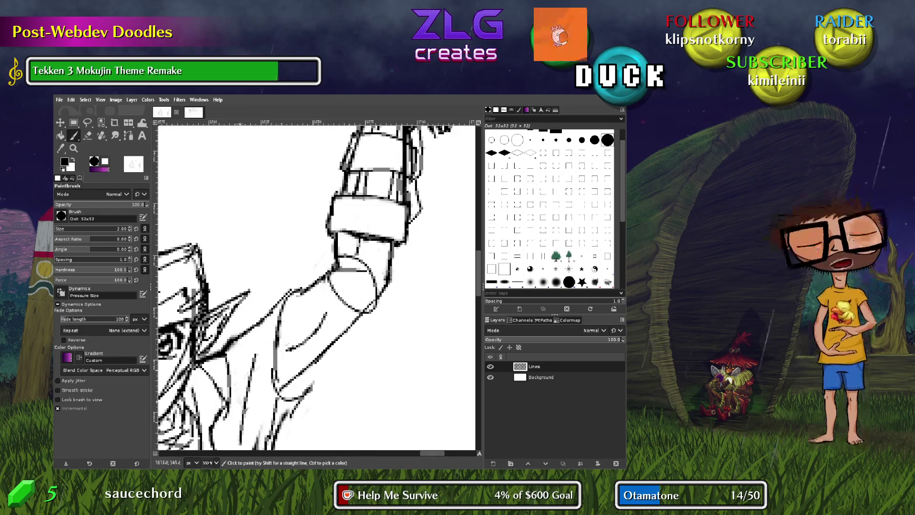
mouse_move(238, 363)
left_mouse_down()
mouse_move(305, 292)
mouse_move(257, 379)
mouse_move(274, 365)
left_mouse_up()
key("ctrl+z")
key("ctrl+z")
key("ctrl+z")
key("ctrl+z")
key("ctrl+z")
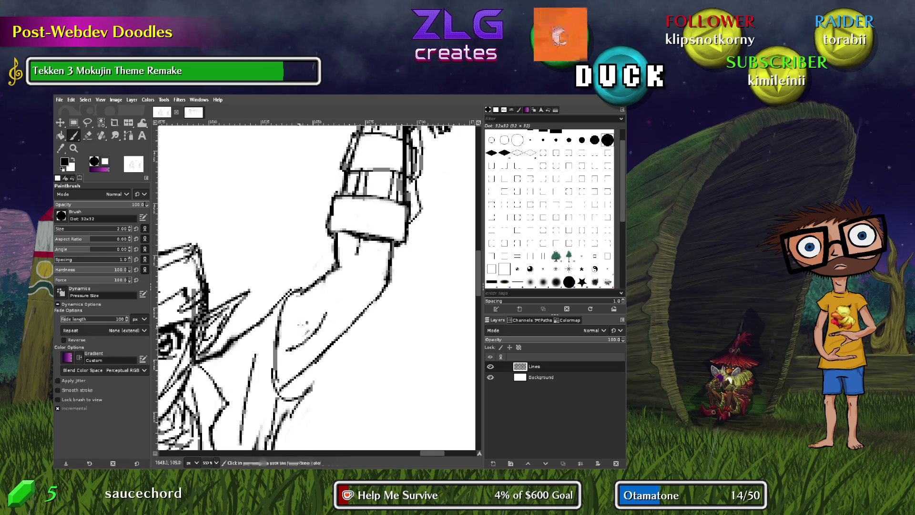
scroll(378, 286, "down", 15)
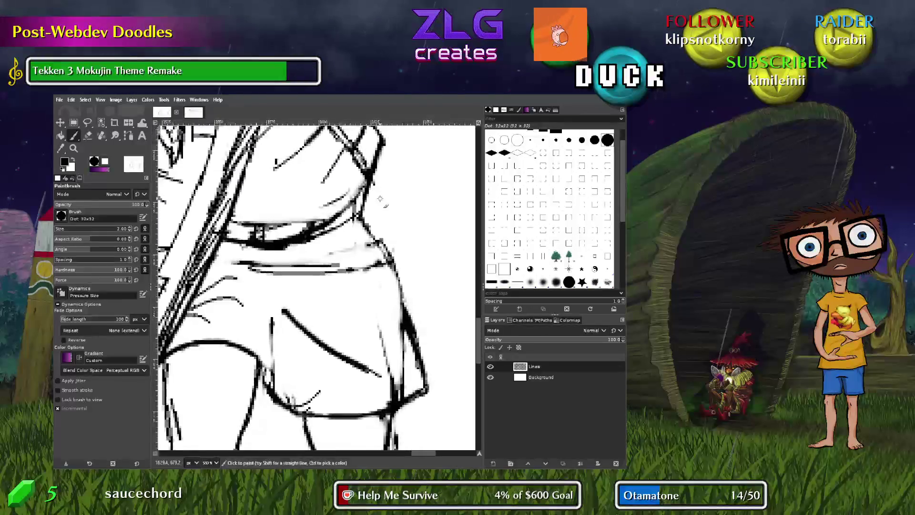
scroll(383, 338, "down", 2)
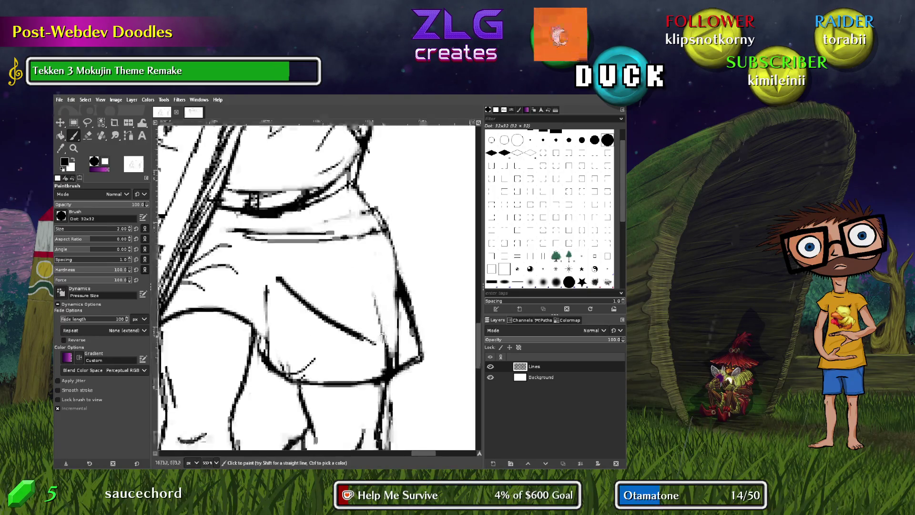
scroll(383, 337, "down", 8)
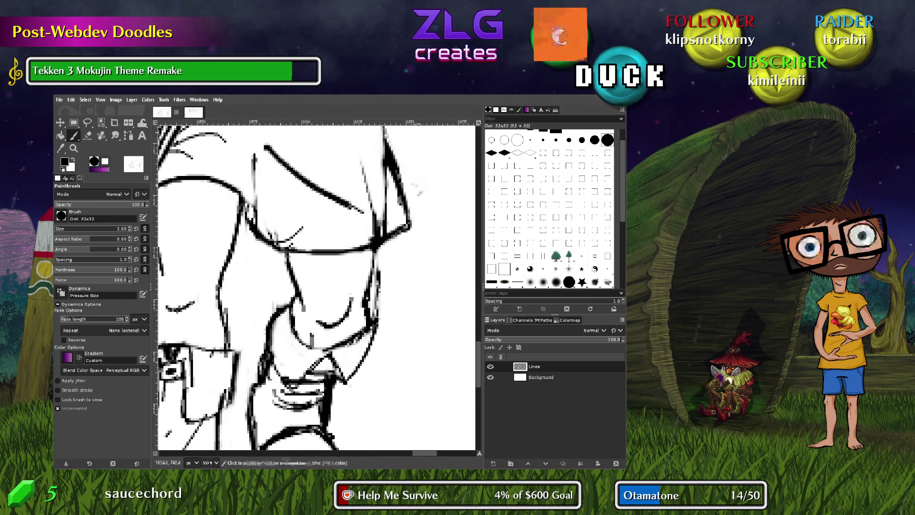
scroll(356, 422, "up", 15)
scroll(355, 422, "up", 10)
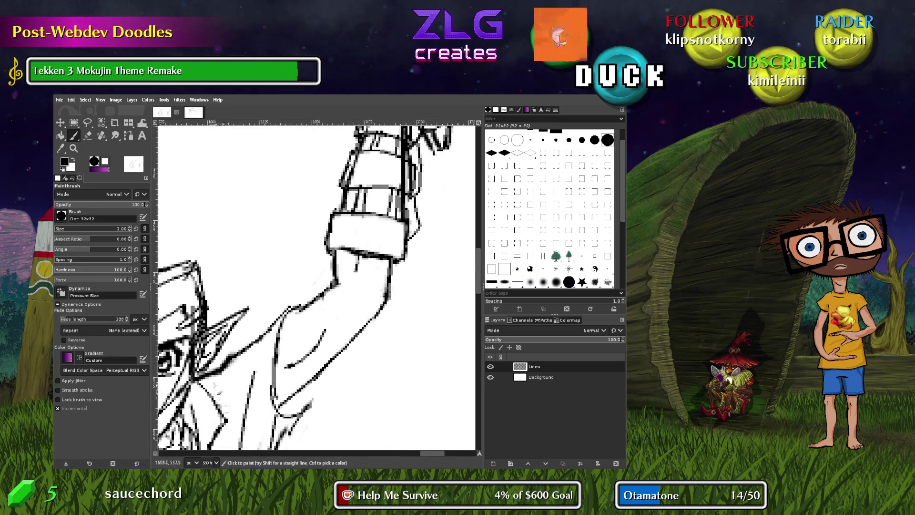
Draw the curved inner-arm contour, undo the wrist ovals, and zoom out to the whole figure
left_click_drag(200, 432, 217, 379)
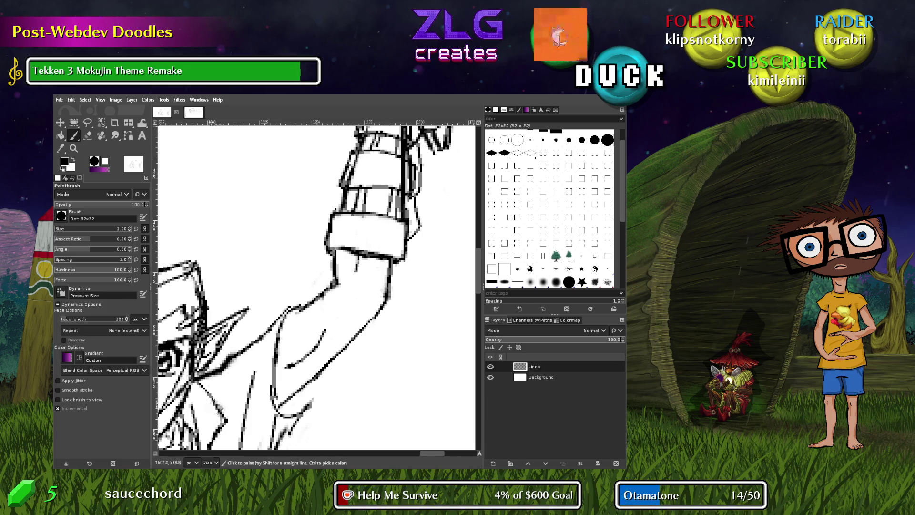
mouse_move(326, 330)
left_mouse_down()
mouse_move(286, 366)
mouse_move(286, 379)
left_mouse_up()
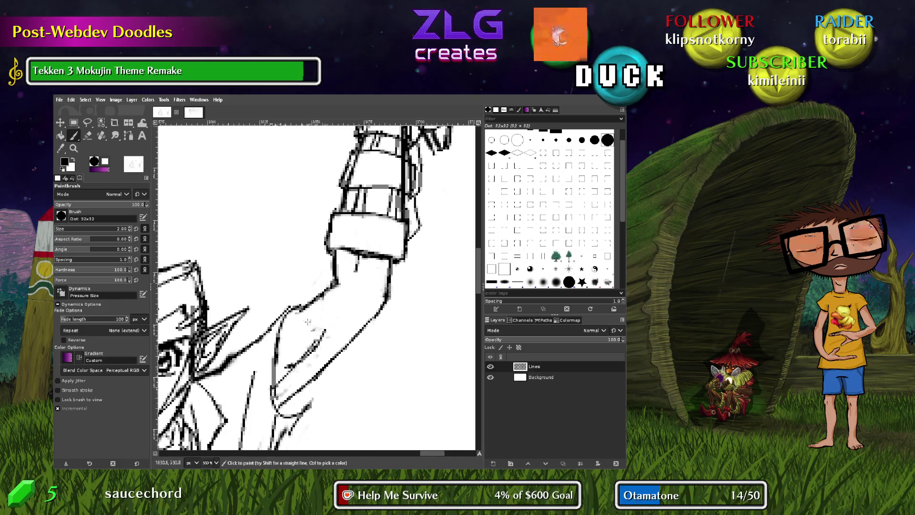
key("shift+e")
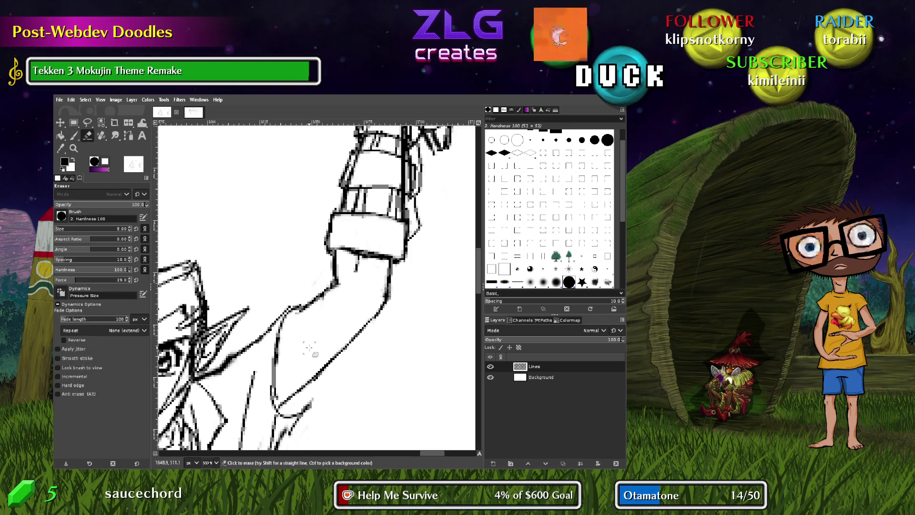
key("p")
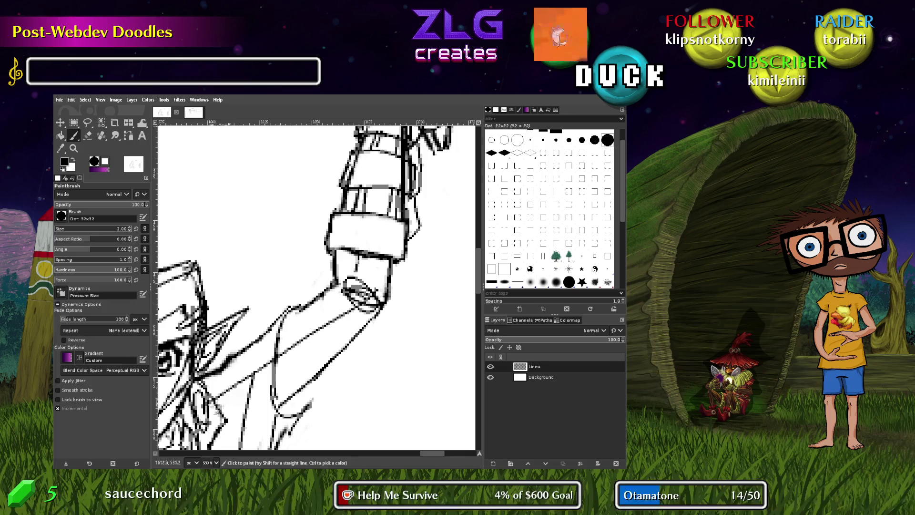
left_click_drag(247, 384, 251, 366)
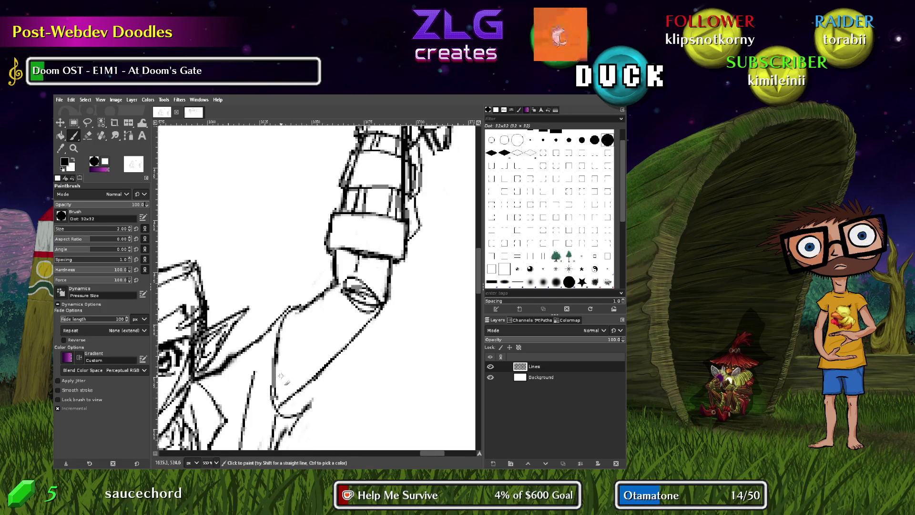
key("ctrl+z")
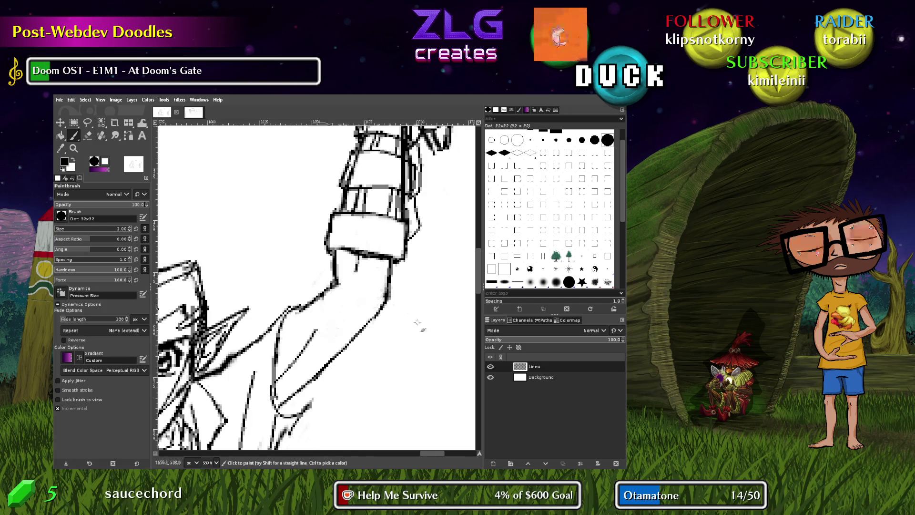
scroll(361, 368, "down", 5)
scroll(361, 368, "left", 3)
key("2")
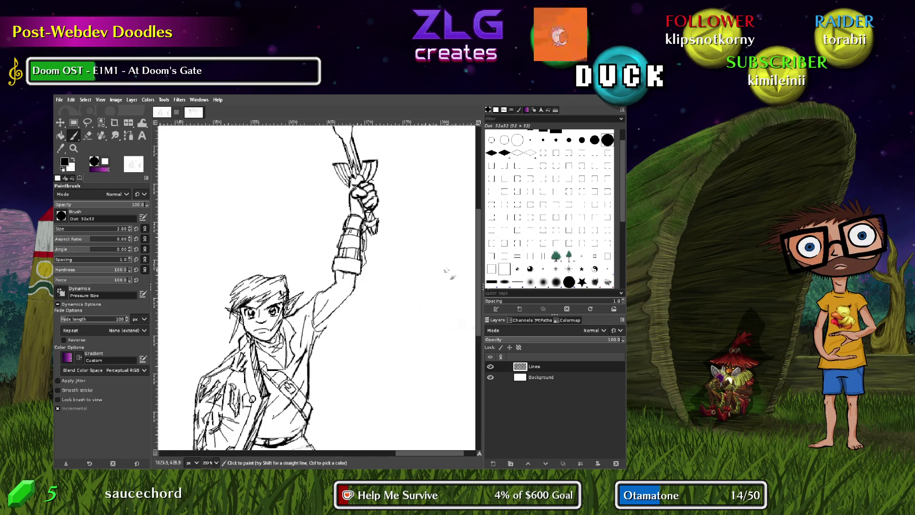
scroll(448, 272, "down", 5)
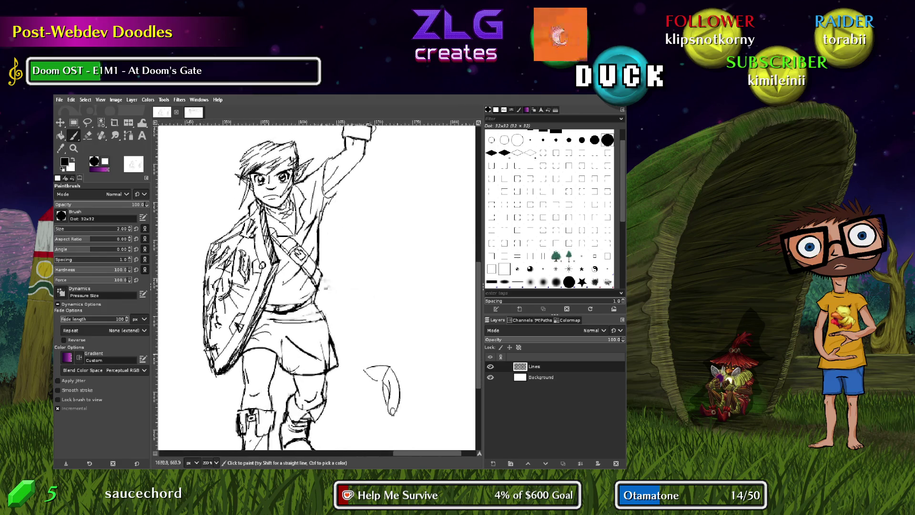
Zoom in and erase the faint grey stroke across the tunic below the belt
scroll(315, 355, "up", 3)
scroll(315, 354, "up", 4)
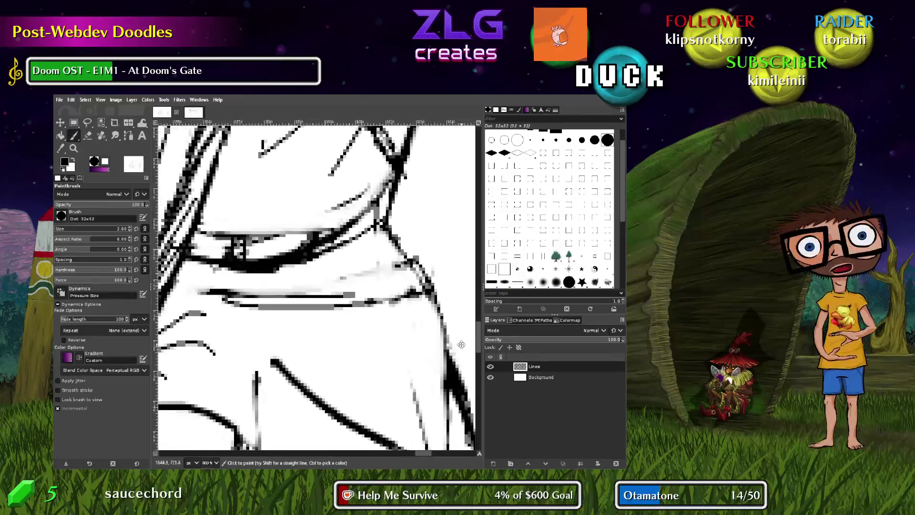
key("shift+e")
left_click_drag(189, 289, 255, 291)
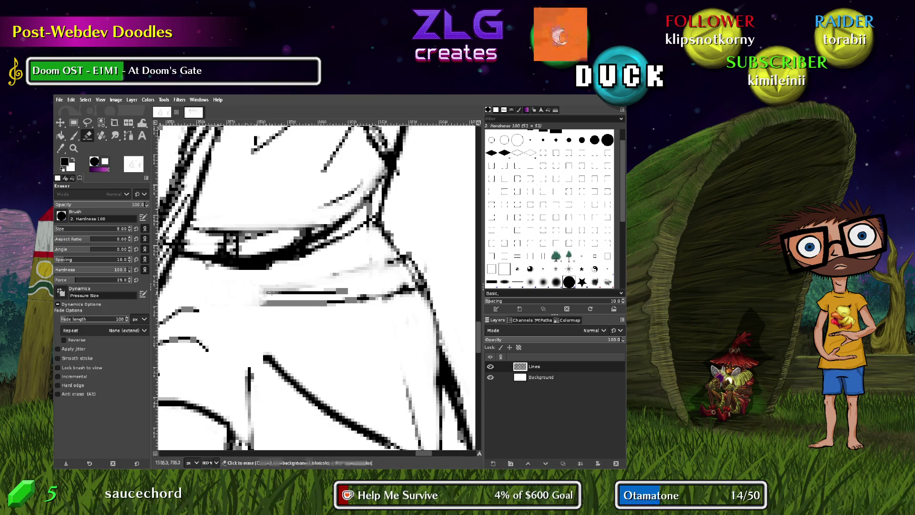
key("ctrl+z")
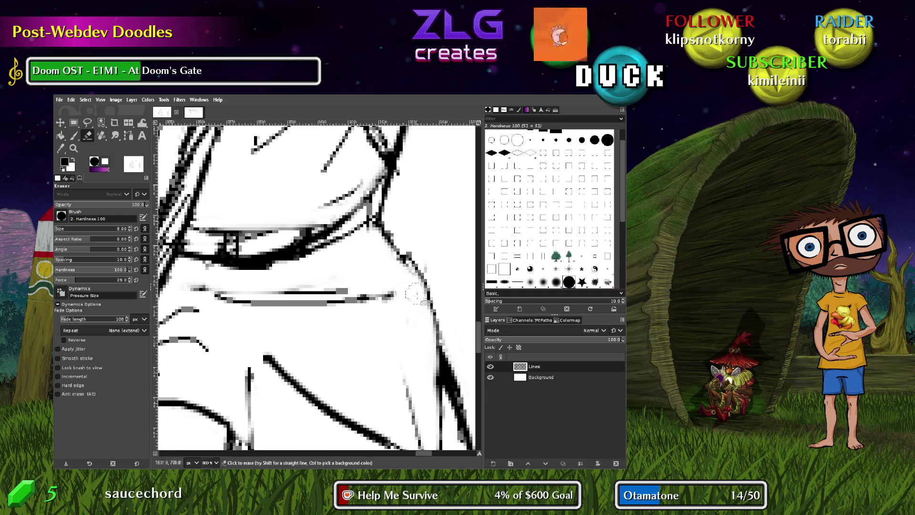
left_click_drag(400, 298, 218, 303)
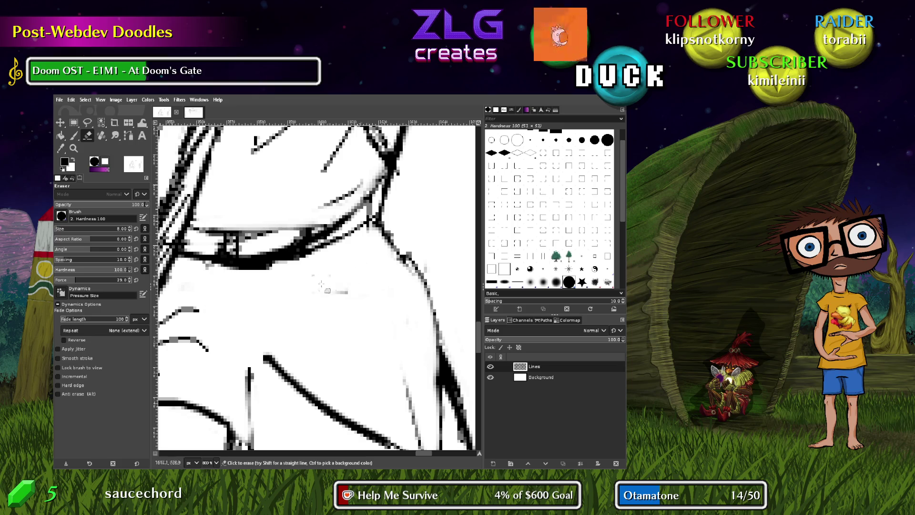
Paint one clean straight black line across the tunic in its place
key("p")
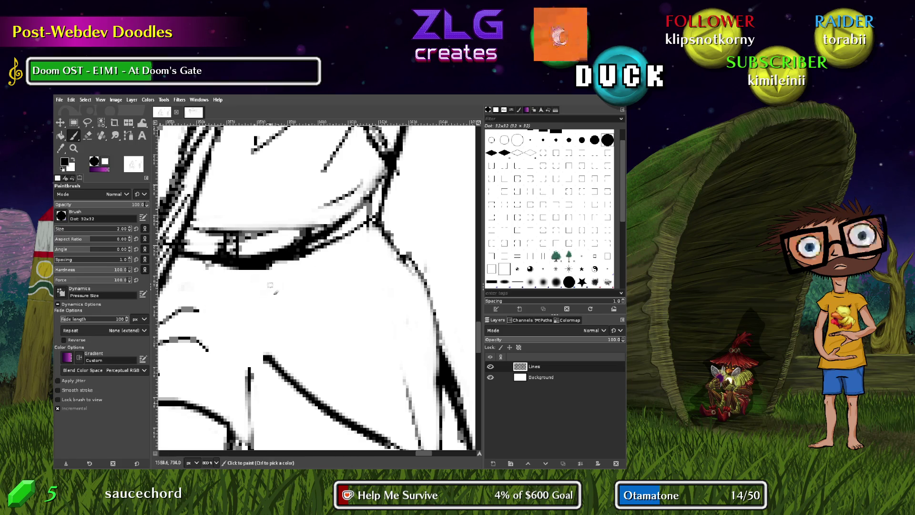
left_click_drag(248, 278, 391, 276)
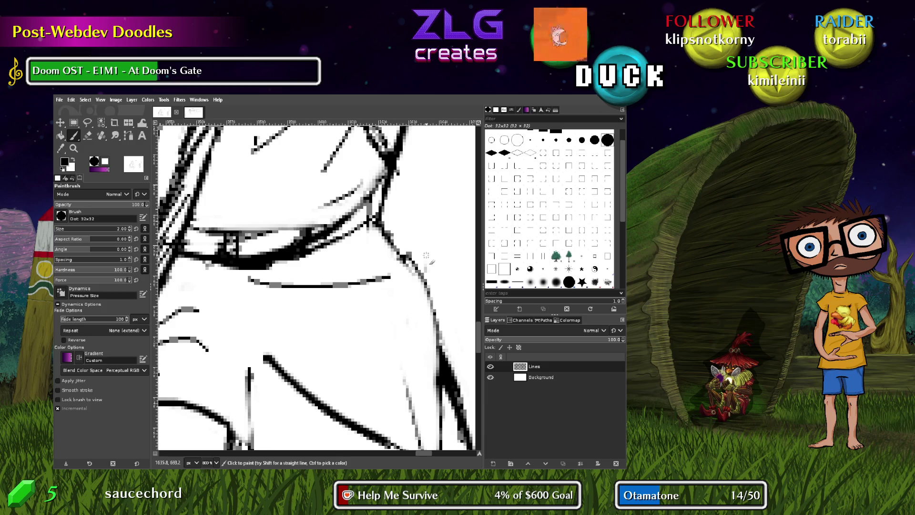
scroll(426, 256, "down", 4)
scroll(338, 302, "up", 1)
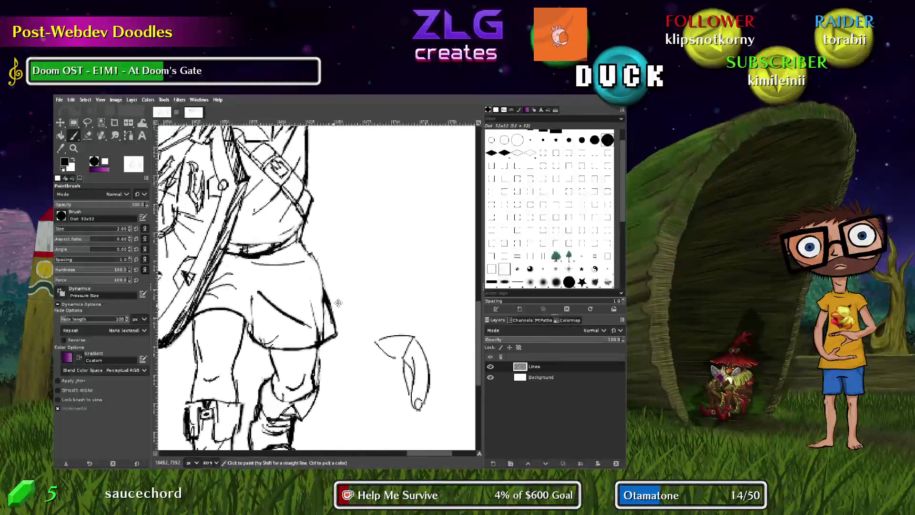
Recentre the view and add small touch-up strokes beside the raised arm's sleeve
scroll(338, 302, "down", 1)
left_click_drag(360, 205, 396, 270)
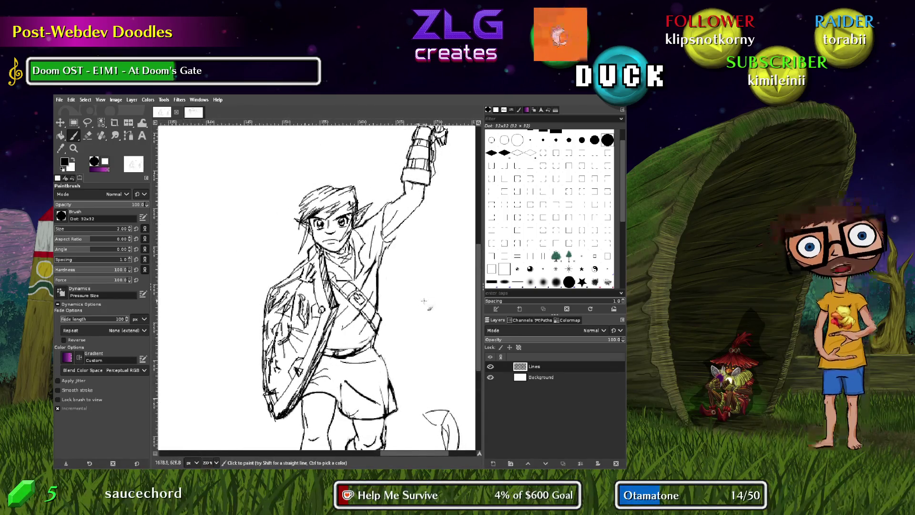
left_click_drag(414, 287, 373, 311)
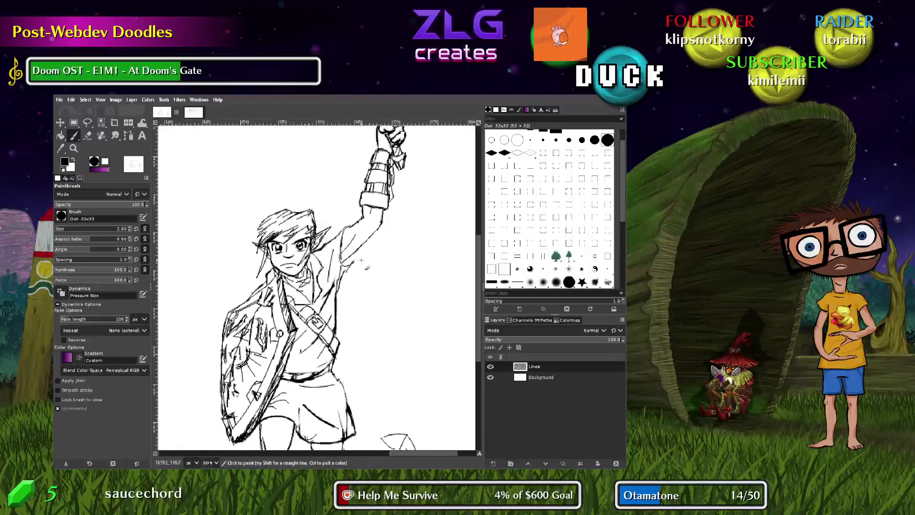
left_click_drag(352, 257, 345, 266)
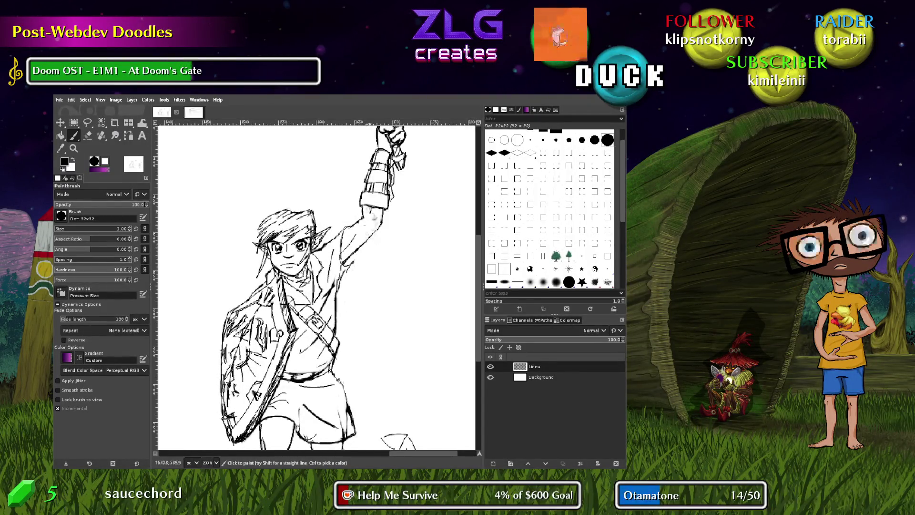
scroll(373, 248, "up", 3)
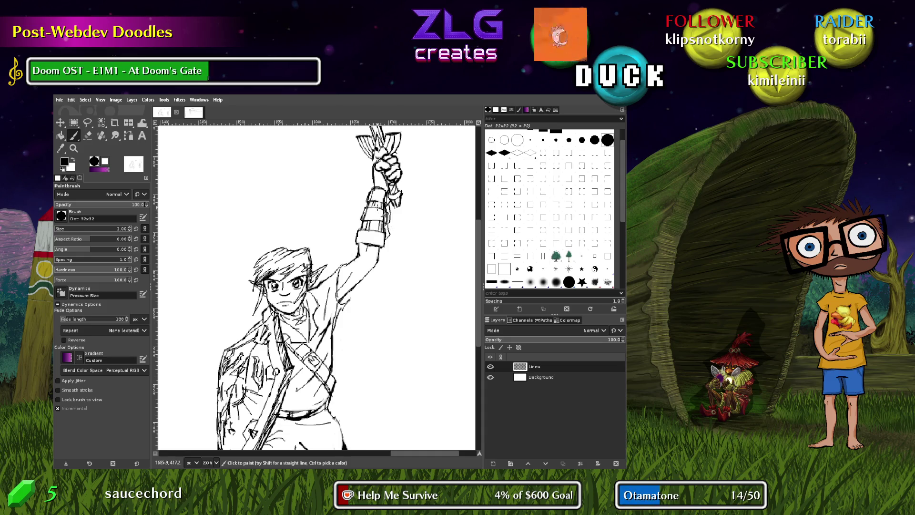
key("shift+e")
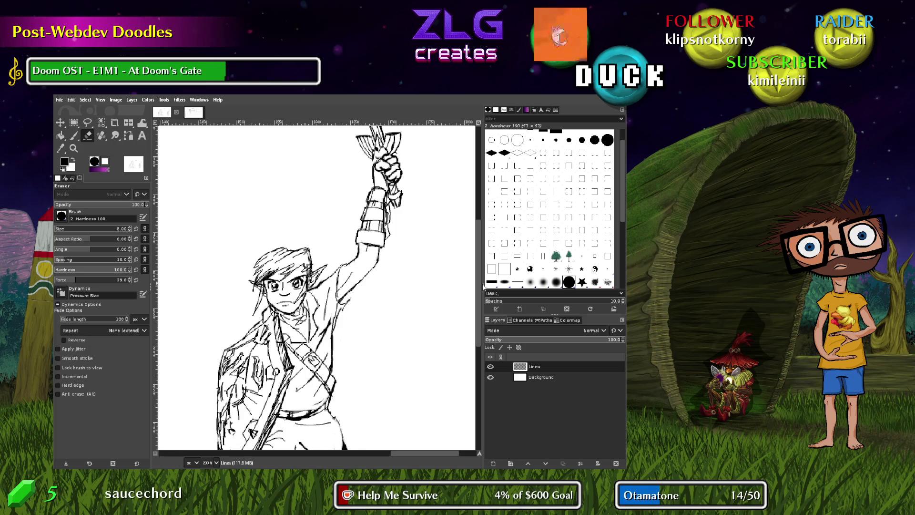
key("p")
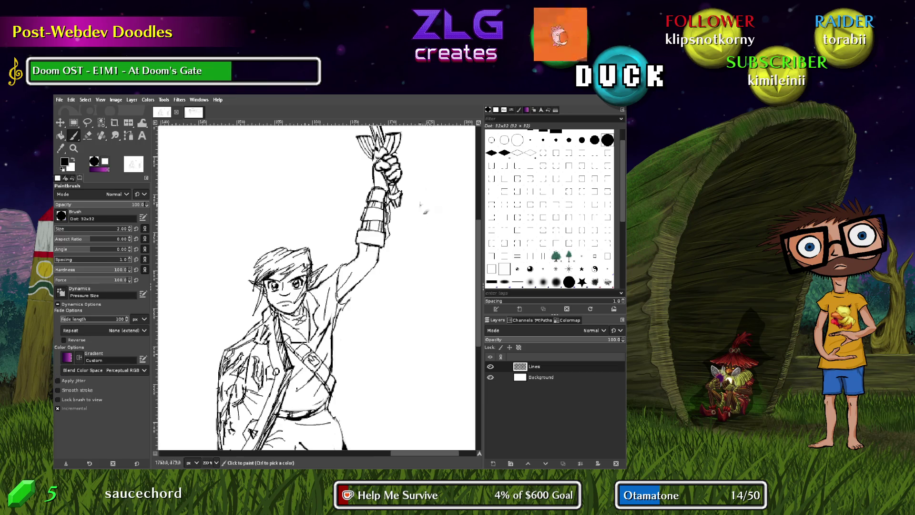
scroll(421, 204, "up", 5)
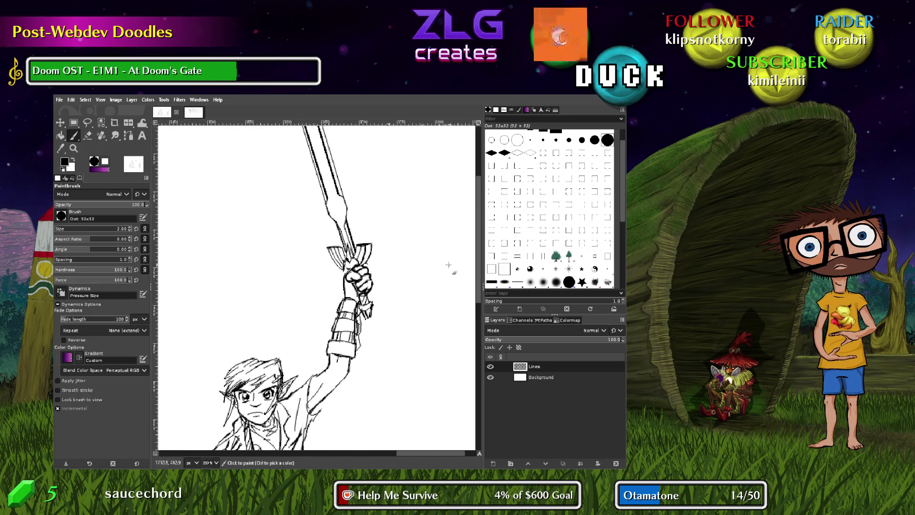
Ink short black knuckle strokes on the fist and touch up the shading inside it
scroll(399, 284, "up", 3)
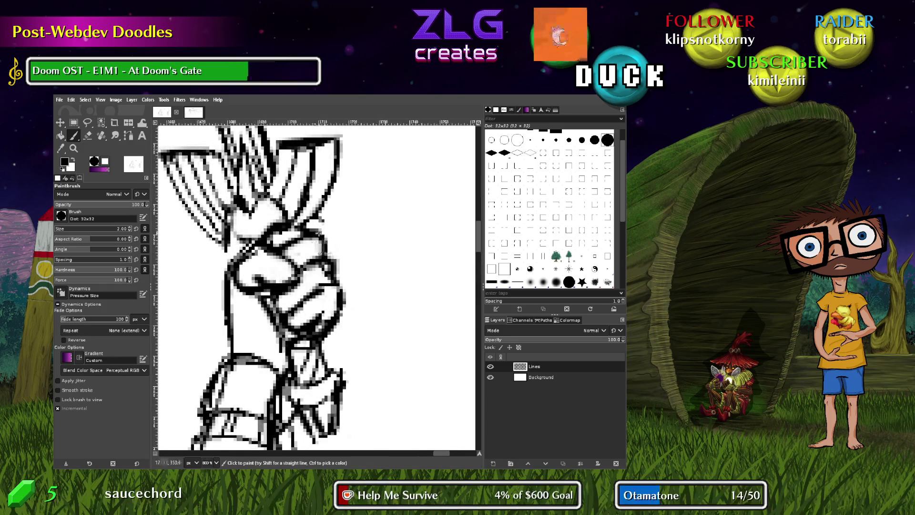
mouse_move(340, 285)
left_mouse_down()
mouse_move(319, 285)
mouse_move(334, 305)
mouse_move(315, 284)
left_mouse_up()
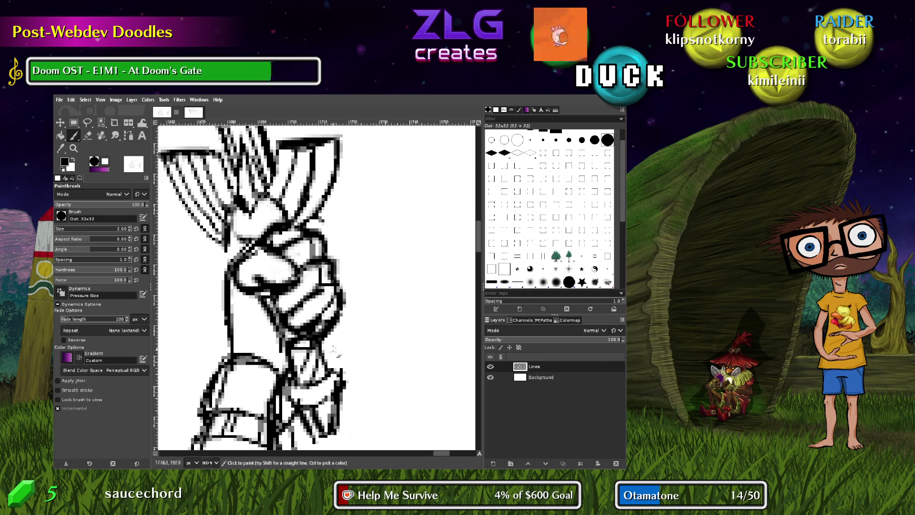
scroll(336, 354, "down", 5)
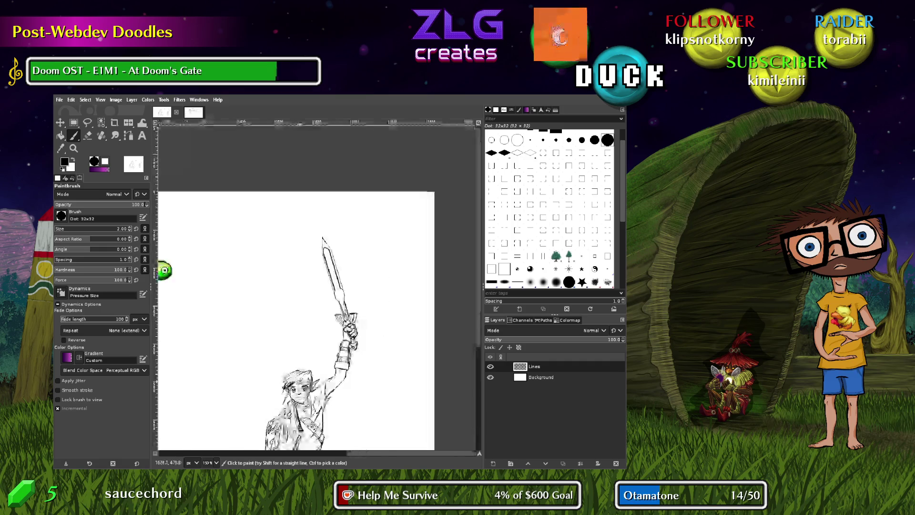
scroll(167, 262, "down", 2)
scroll(162, 235, "up", 1)
scroll(337, 289, "up", 6)
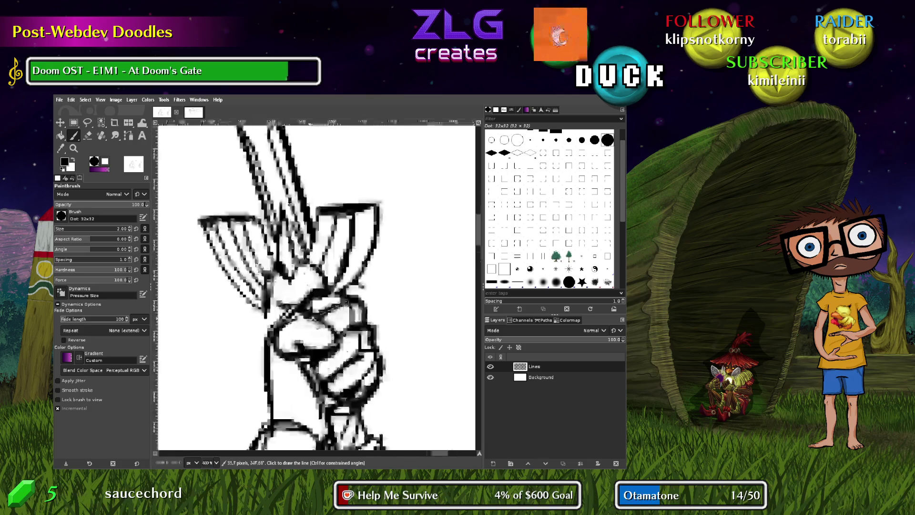
scroll(303, 337, "up", 3)
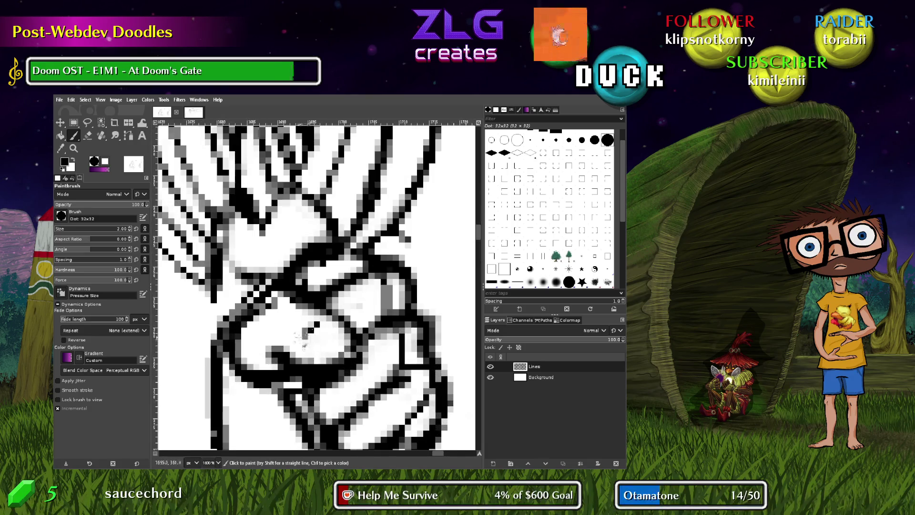
left_click_drag(301, 337, 320, 334)
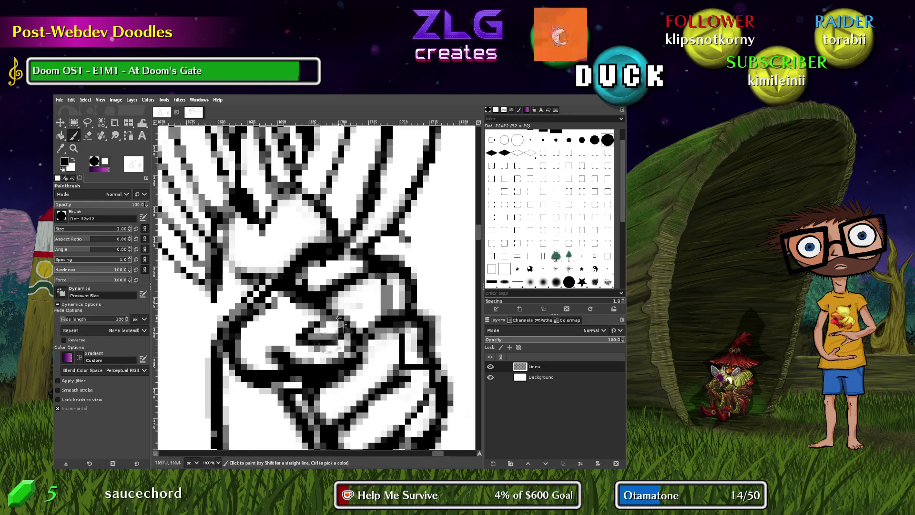
scroll(338, 317, "down", 3)
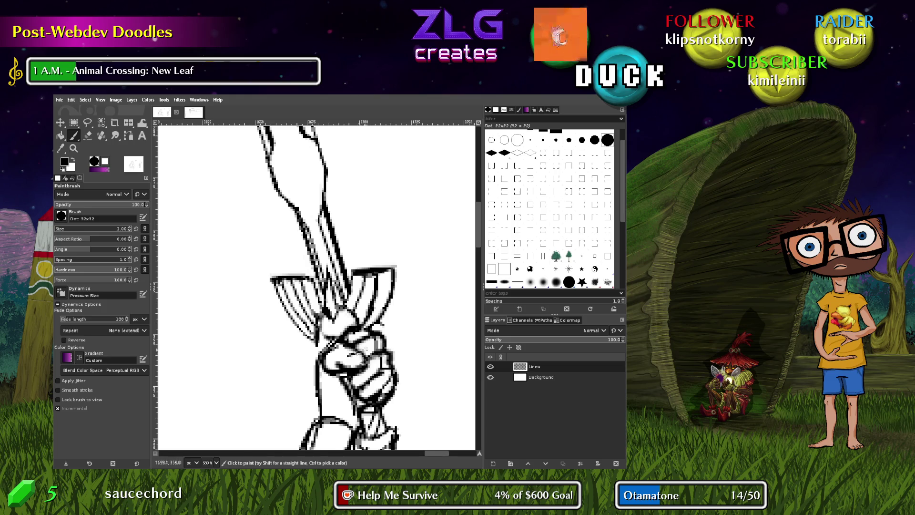
Reduce the Paintbrush size to 3.00 with the left bracket key
scroll(368, 333, "down", 4)
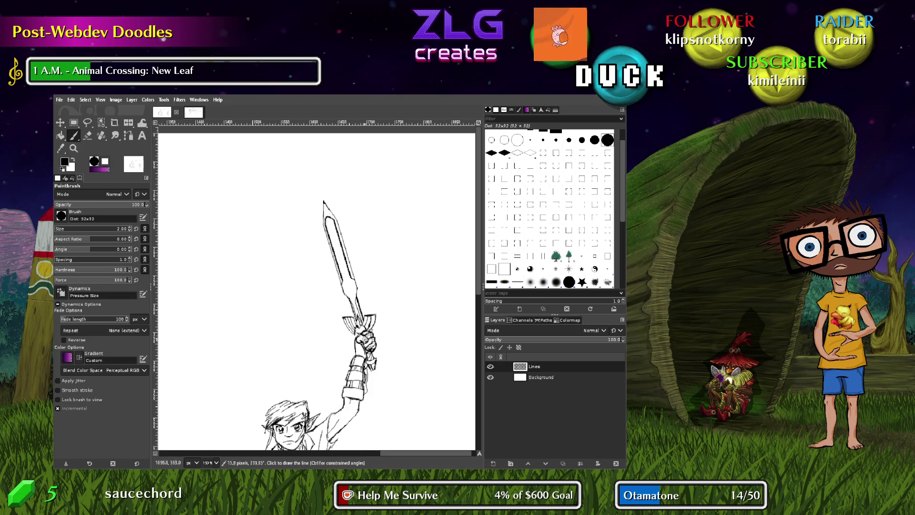
scroll(361, 343, "up", 5, "ctrl")
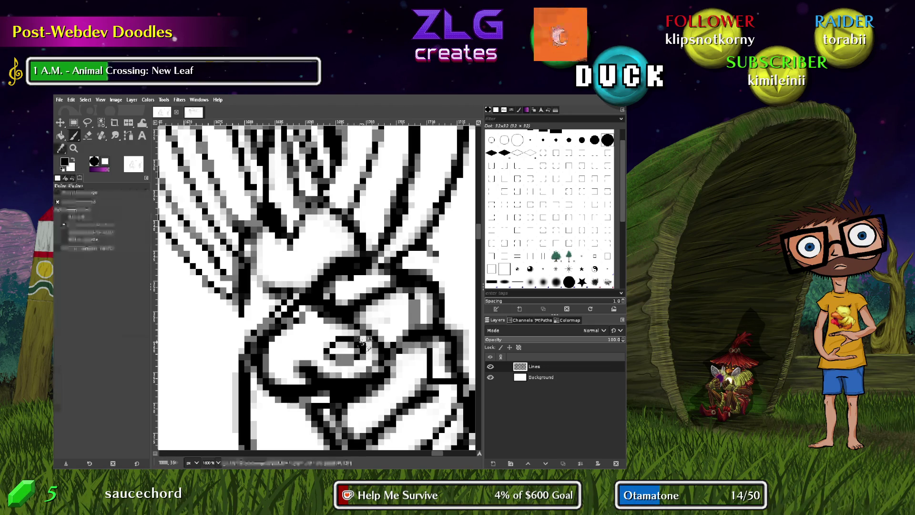
scroll(363, 345, "down", 5, "ctrl")
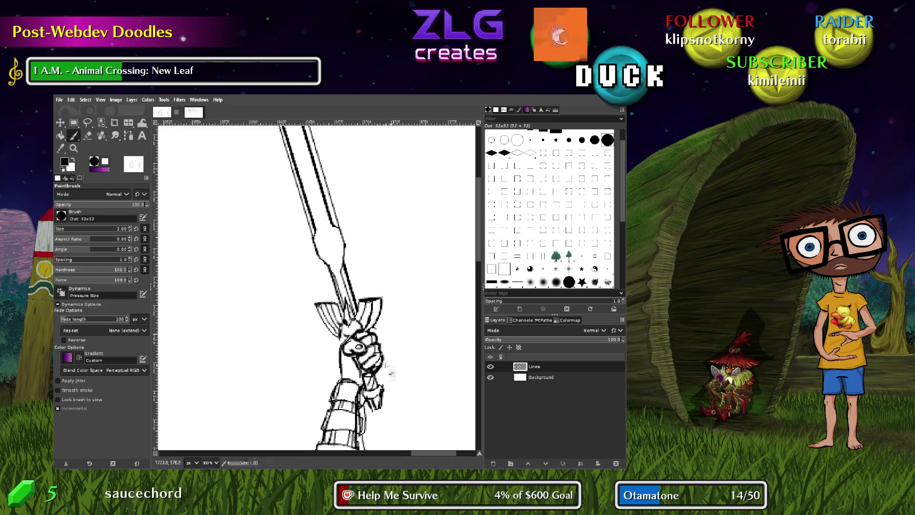
key("bracketleft")
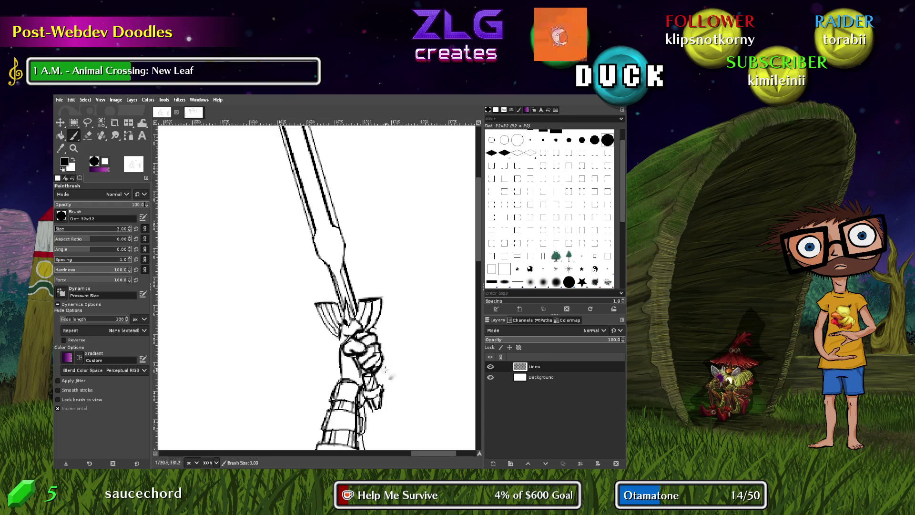
scroll(395, 325, "down", 3)
scroll(382, 272, "left", 3)
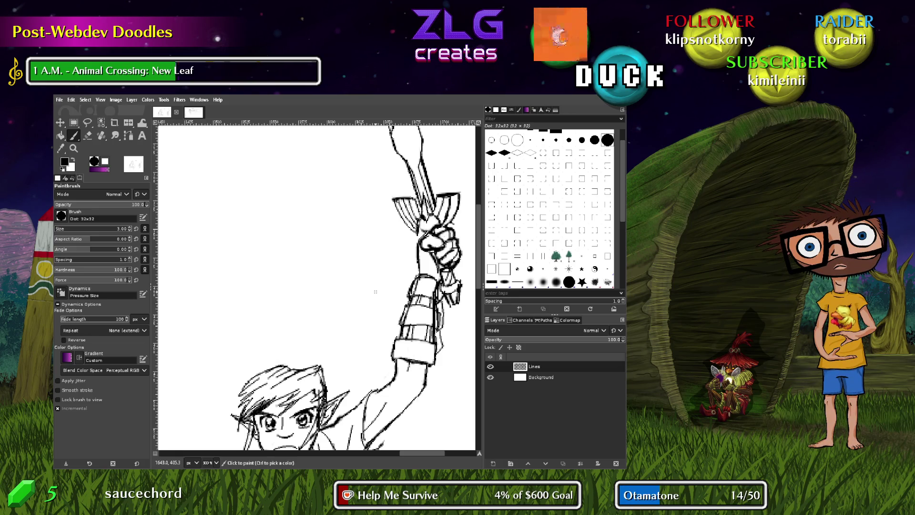
scroll(365, 392, "down", 5)
scroll(403, 300, "left", 2)
scroll(403, 300, "down", 2)
scroll(403, 299, "up", 2)
scroll(403, 300, "down", 6)
scroll(384, 271, "right", 2)
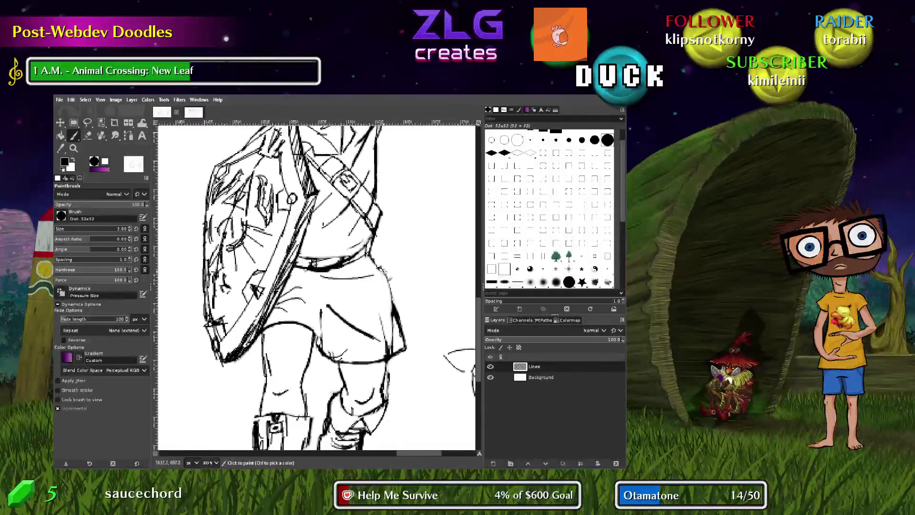
scroll(362, 382, "down", 5)
scroll(364, 286, "left", 1)
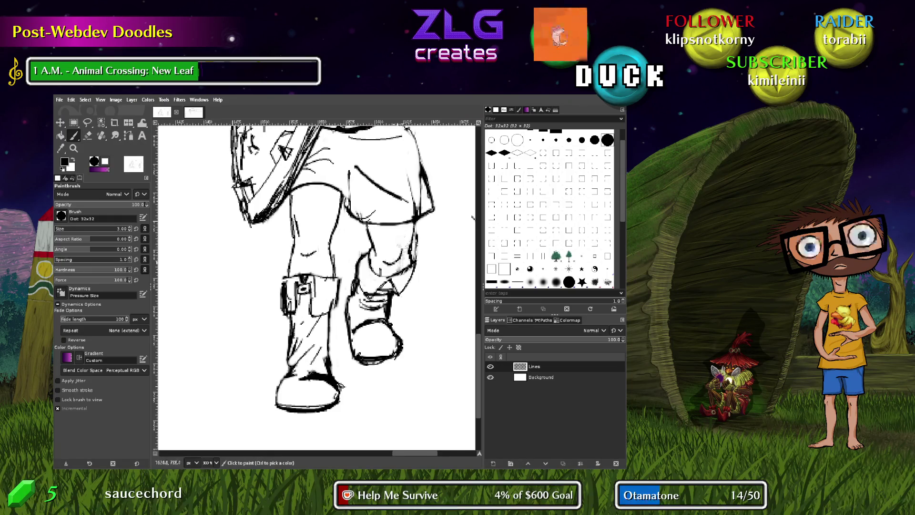
scroll(400, 243, "up", 6)
scroll(400, 254, "up", 5)
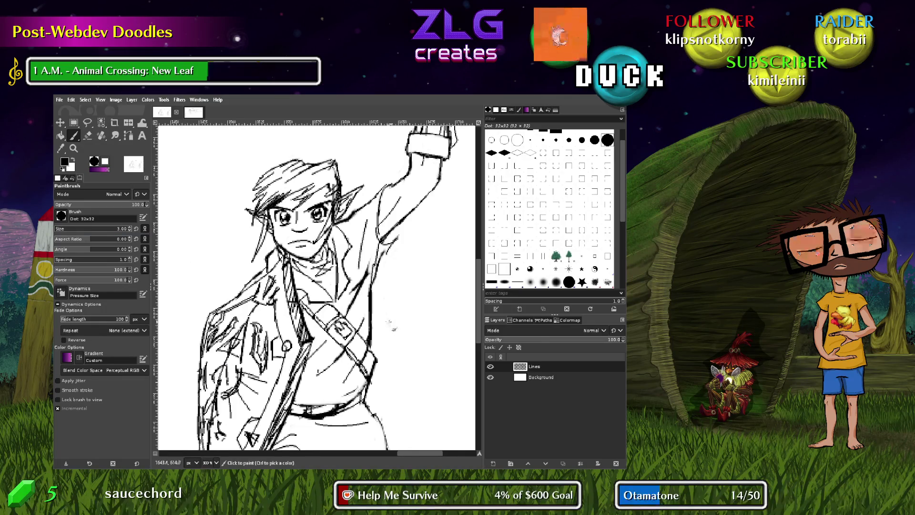
scroll(414, 239, "up", 5)
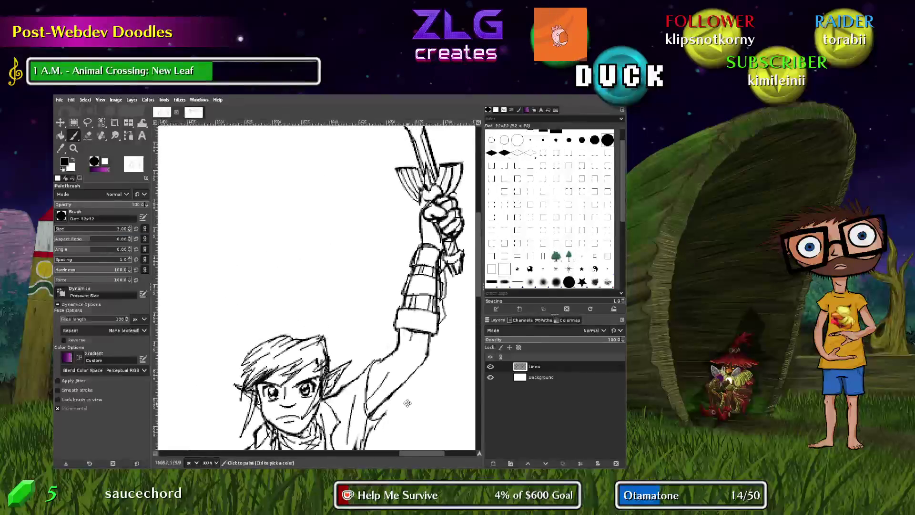
scroll(408, 321, "up", 10)
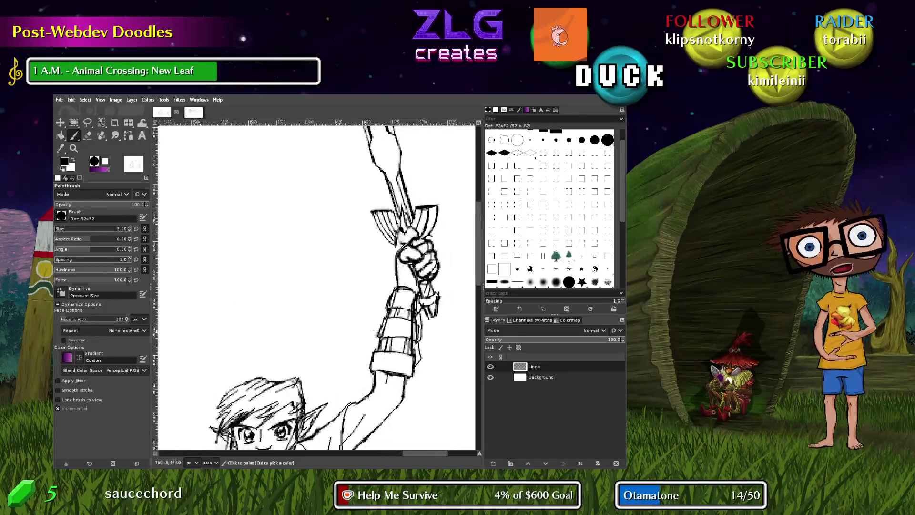
scroll(350, 383, "down", 1)
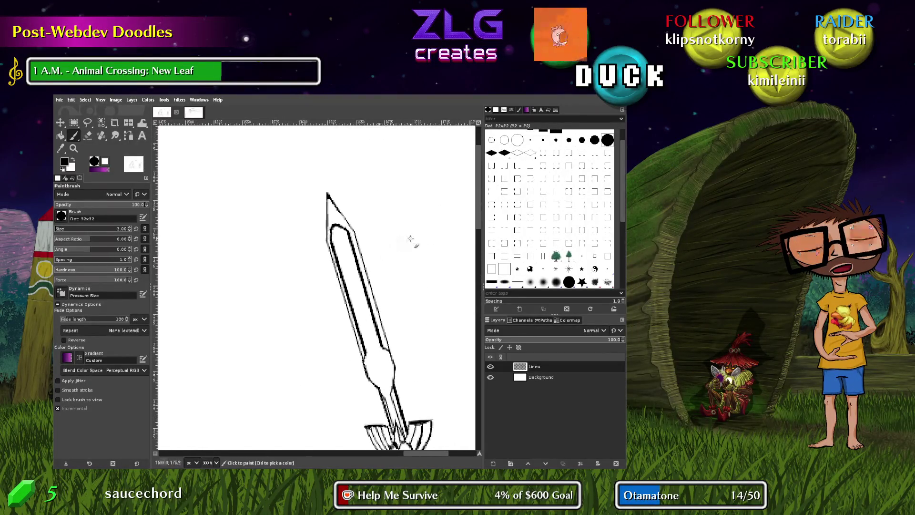
Select a short stretch of the blade's double edge lines and copy it
key("r")
left_click_drag(319, 274, 405, 315)
left_click(407, 277)
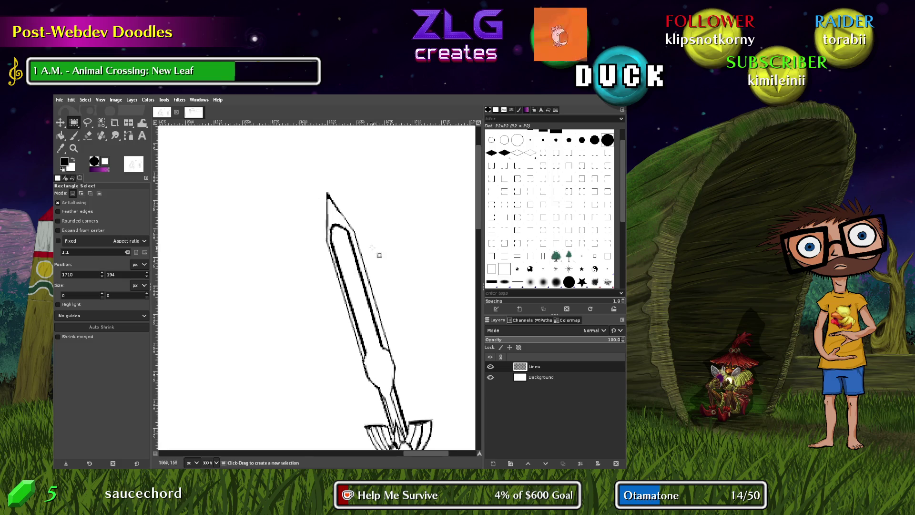
left_click_drag(298, 255, 417, 324)
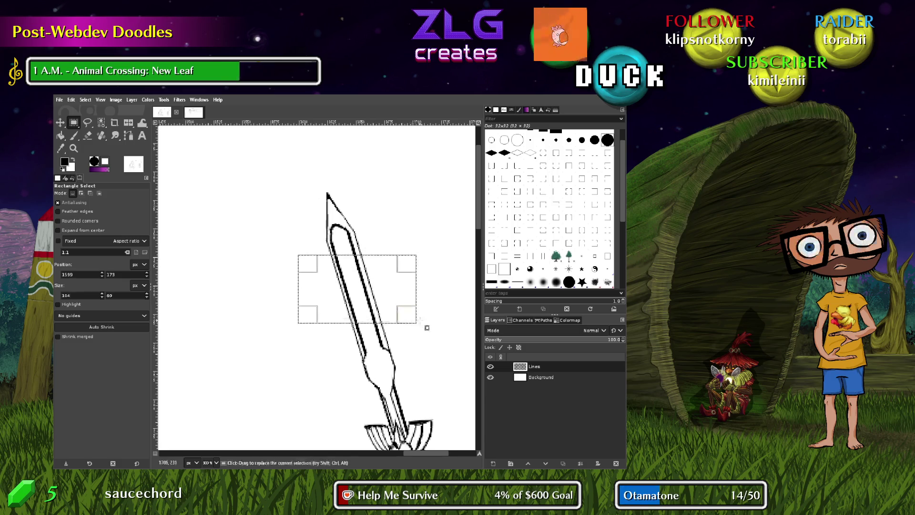
key("ctrl")
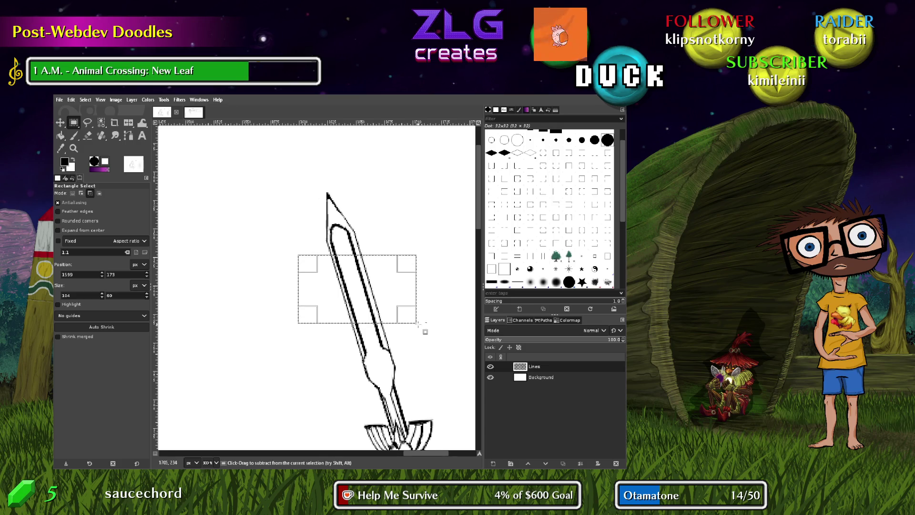
left_click(432, 260)
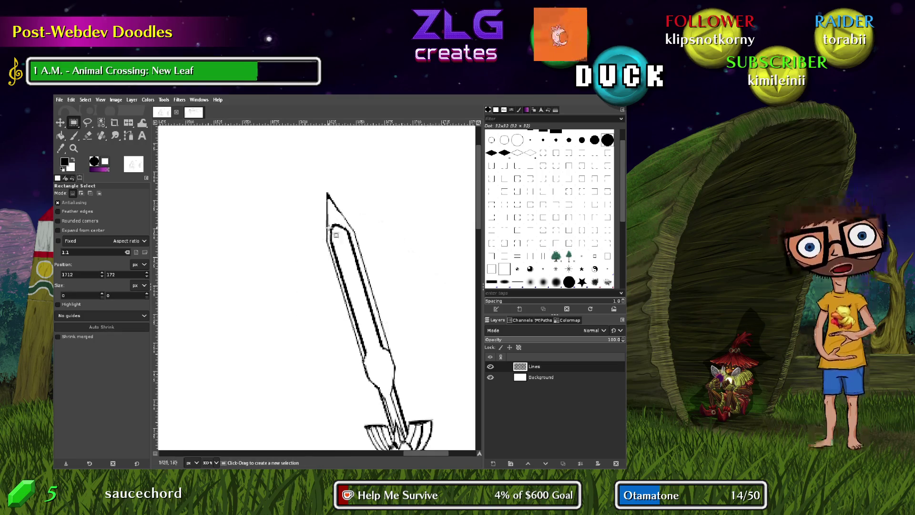
left_click_drag(299, 264, 407, 304)
key("ctrl+c")
left_click(411, 228)
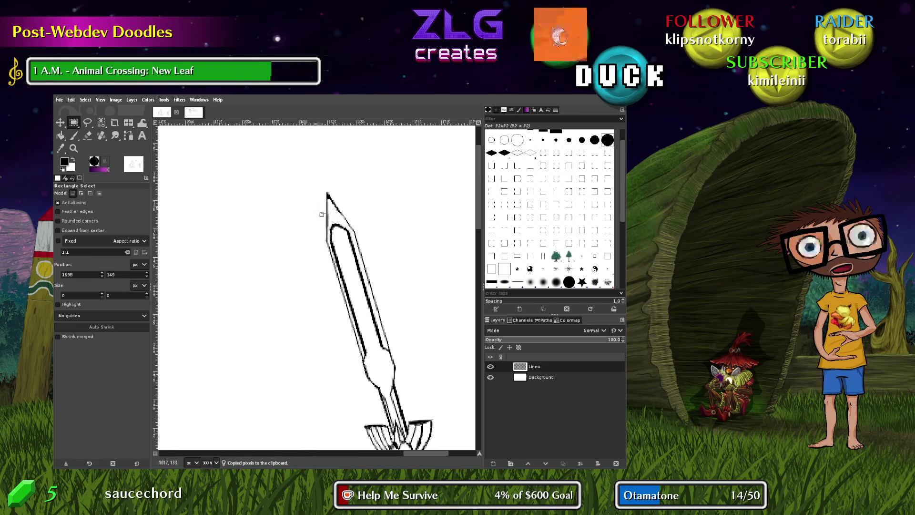
Lift the sword's pointed tip as a floating piece, move it up, and anchor it
left_click_drag(307, 183, 383, 255)
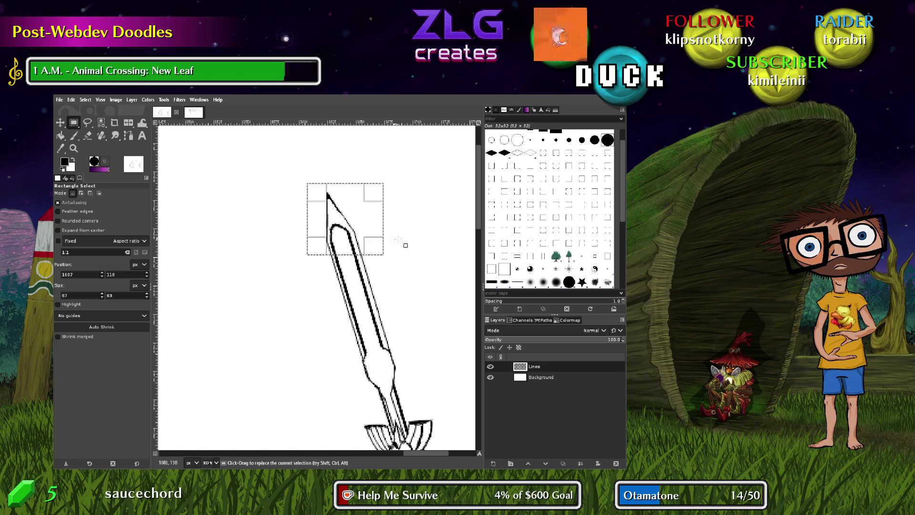
key("ctrl+c")
key("ctrl+v")
key("m")
mouse_move(355, 246)
left_mouse_down()
mouse_move(318, 226)
mouse_move(257, 335)
left_mouse_up()
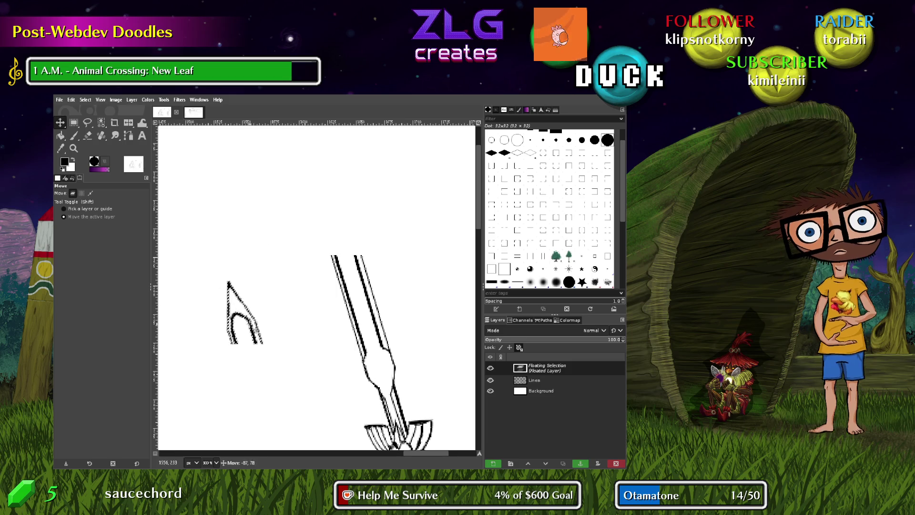
key("r")
left_click(302, 289)
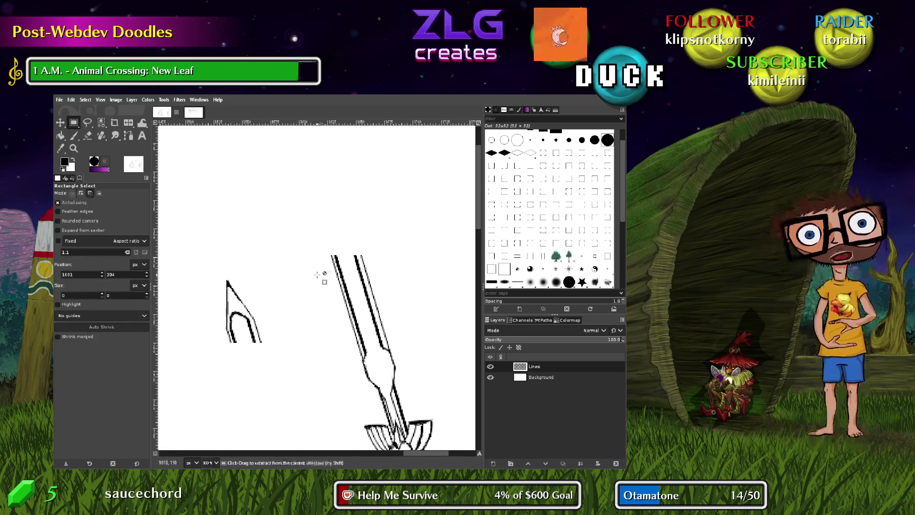
Paste the copied blade lines, move them up to lengthen the blade, and anchor them
key("ctrl+v")
left_click_drag(325, 289, 357, 233)
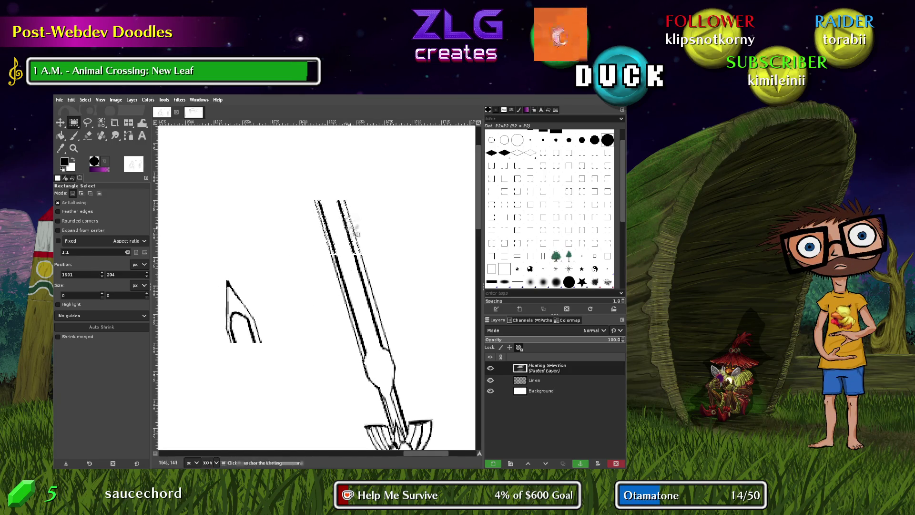
scroll(306, 282, "up", 6)
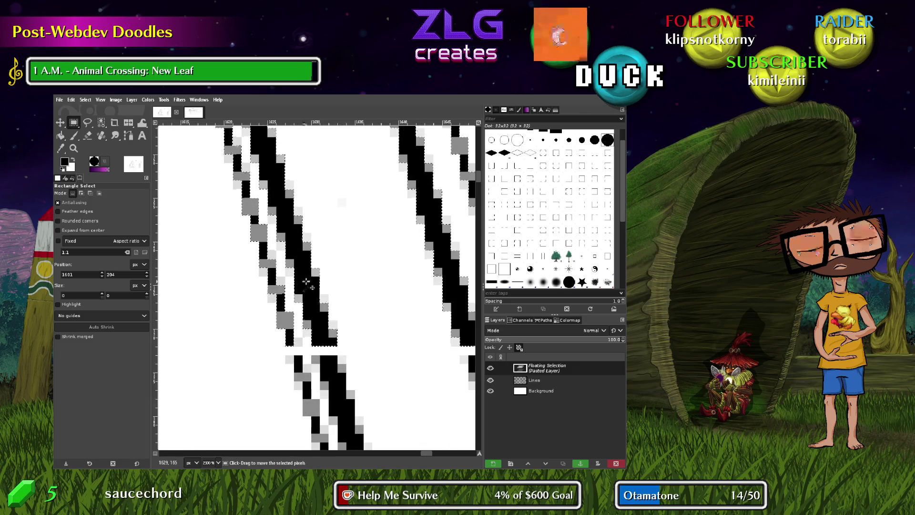
left_click_drag(307, 283, 306, 289)
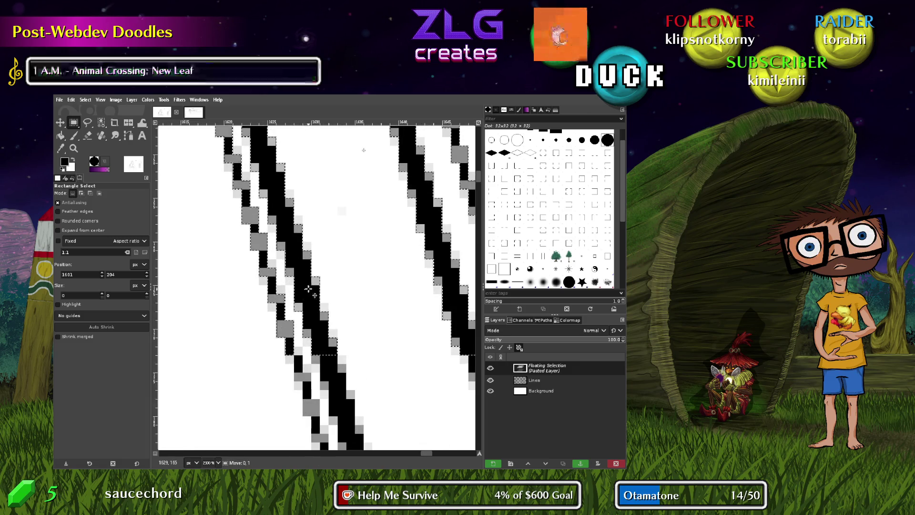
scroll(329, 276, "down", 3)
scroll(334, 267, "down", 2)
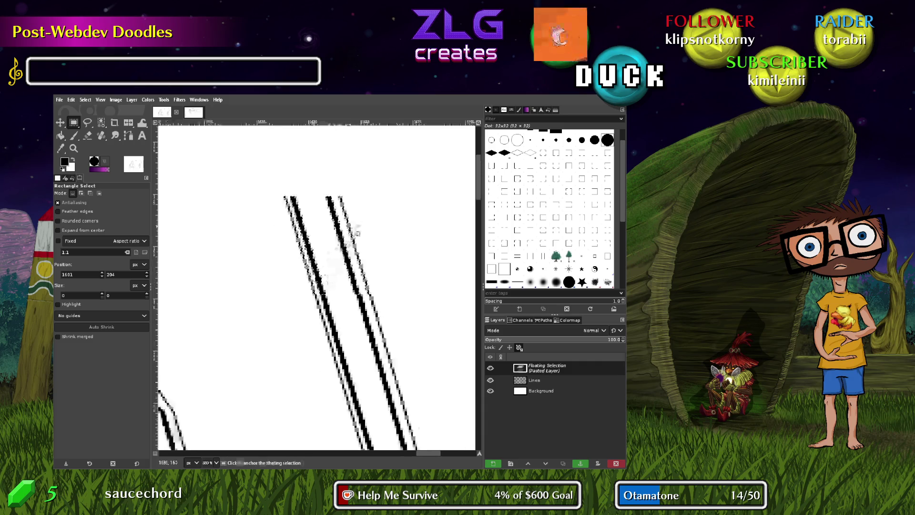
left_click(392, 230)
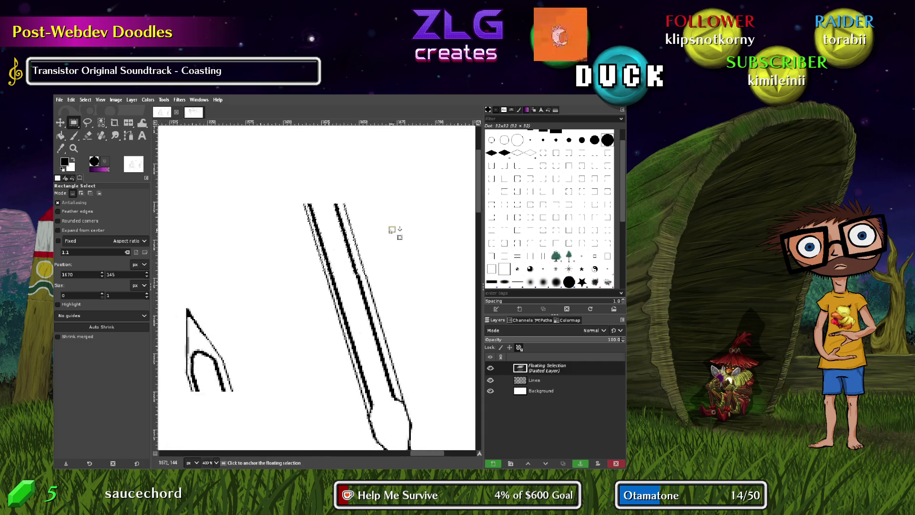
left_click(396, 248)
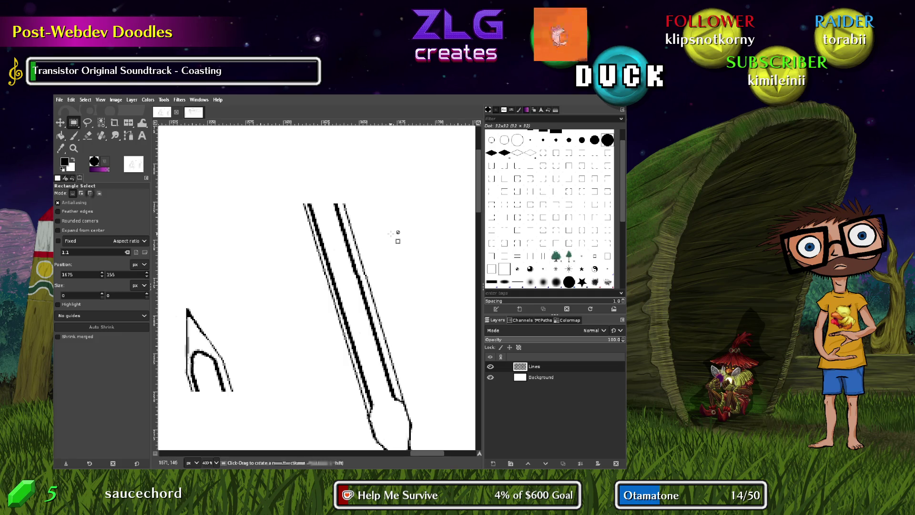
Paste two more copies of the blade lines, nudge each into alignment, and anchor them
key("ctrl+v")
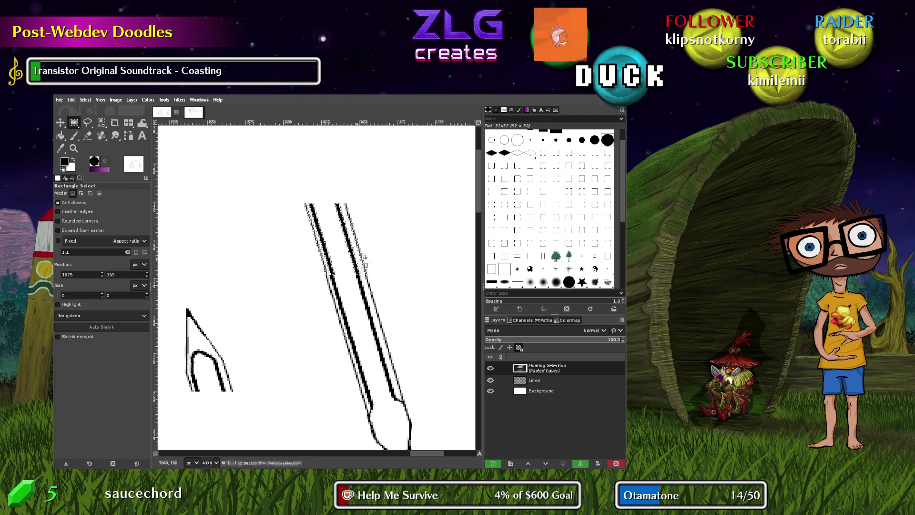
left_click_drag(357, 262, 357, 262)
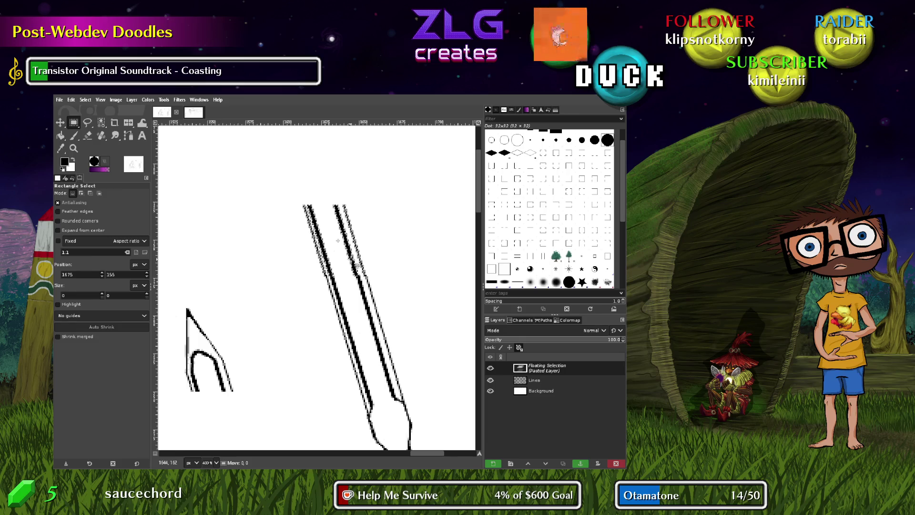
left_click(393, 247)
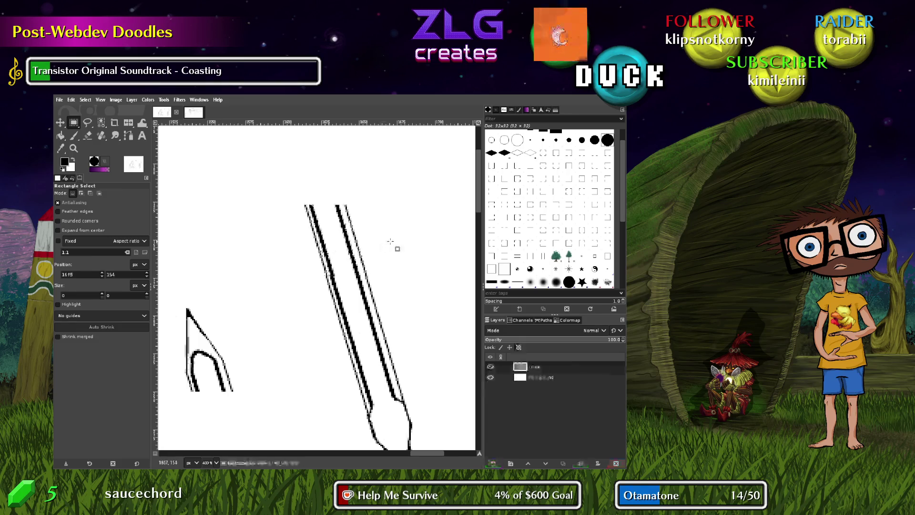
key("ctrl")
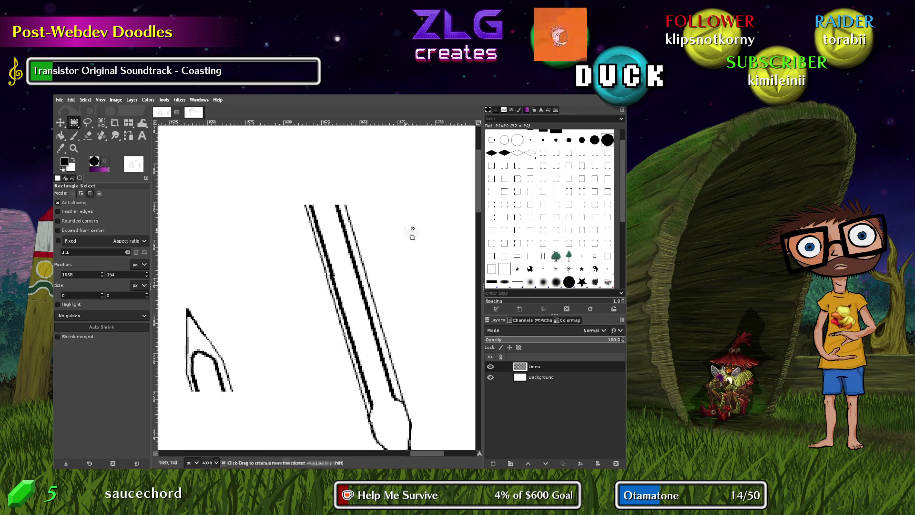
key("ctrl+v")
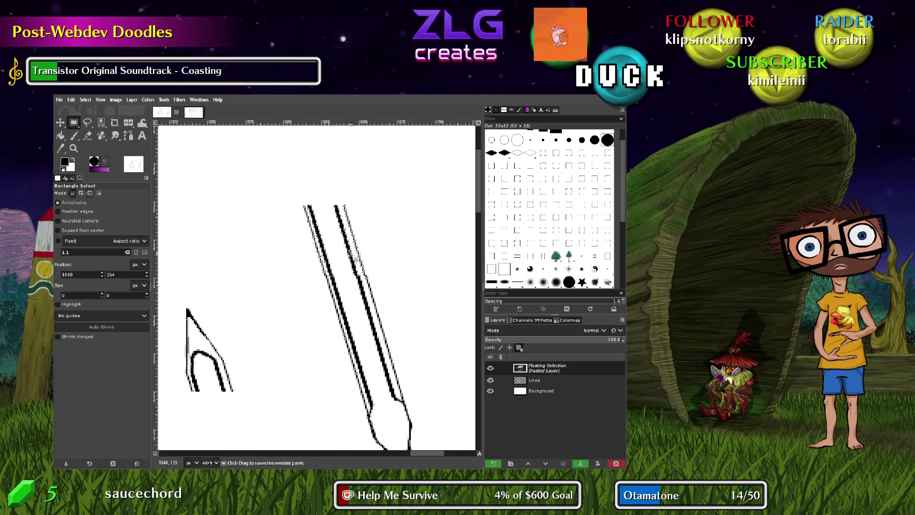
left_click_drag(340, 241, 338, 239)
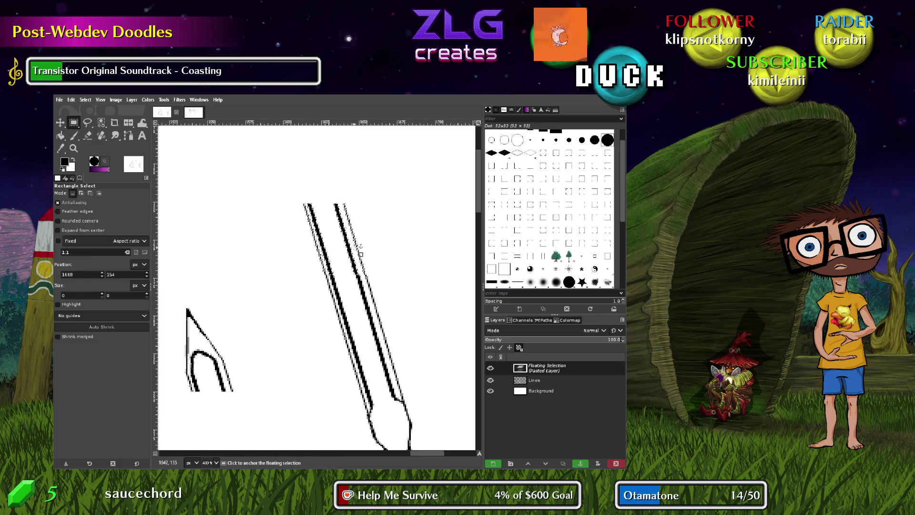
left_click(389, 244)
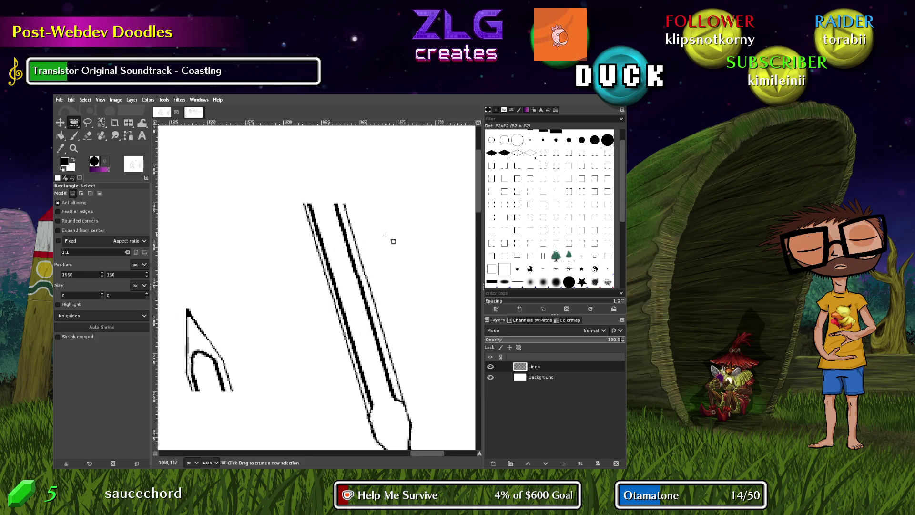
Paste two more copies of the blade edge lines and anchor them along the blade
key("ctrl+v")
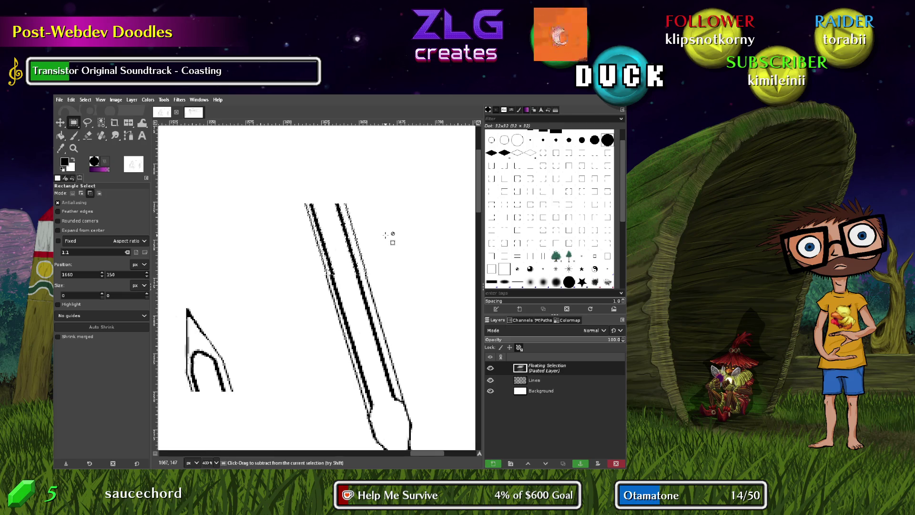
left_click_drag(339, 238, 339, 241)
left_click(389, 245)
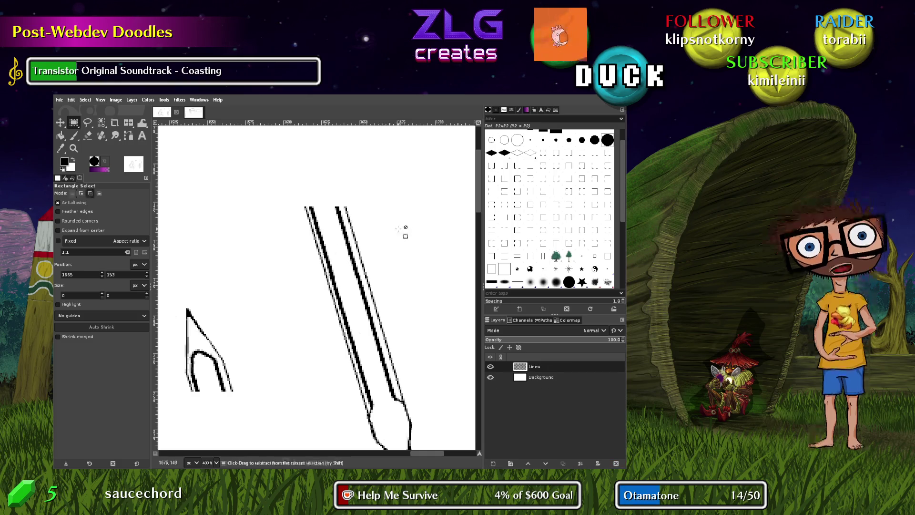
key("ctrl+v")
mouse_move(357, 261)
left_mouse_down()
mouse_move(338, 194)
mouse_move(348, 210)
left_mouse_up()
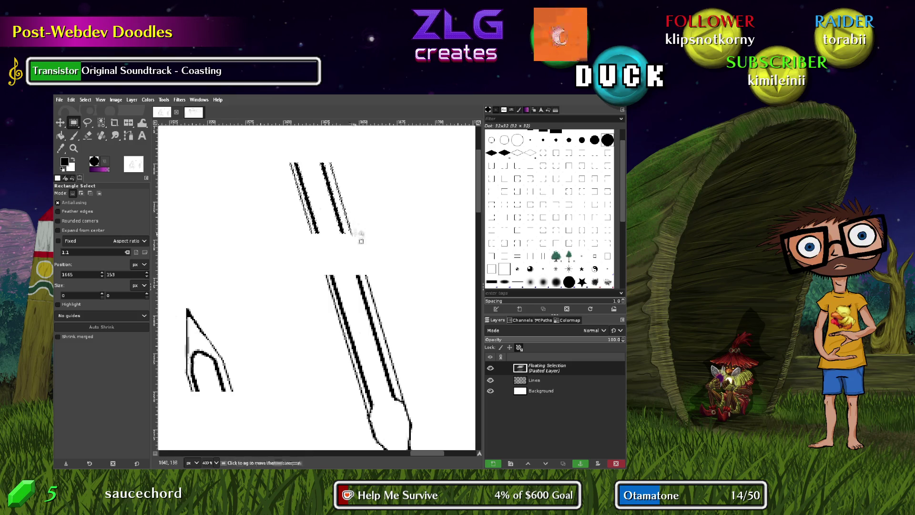
key("ctrl")
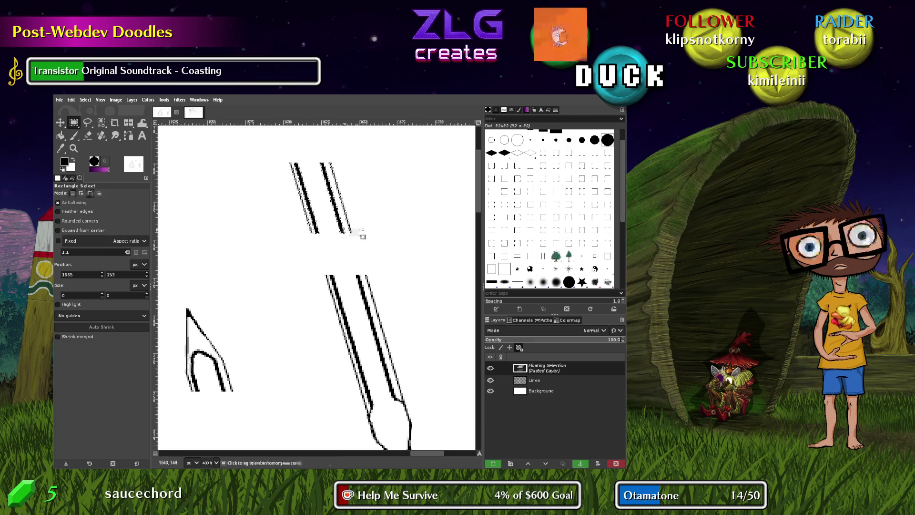
key("ctrl+z")
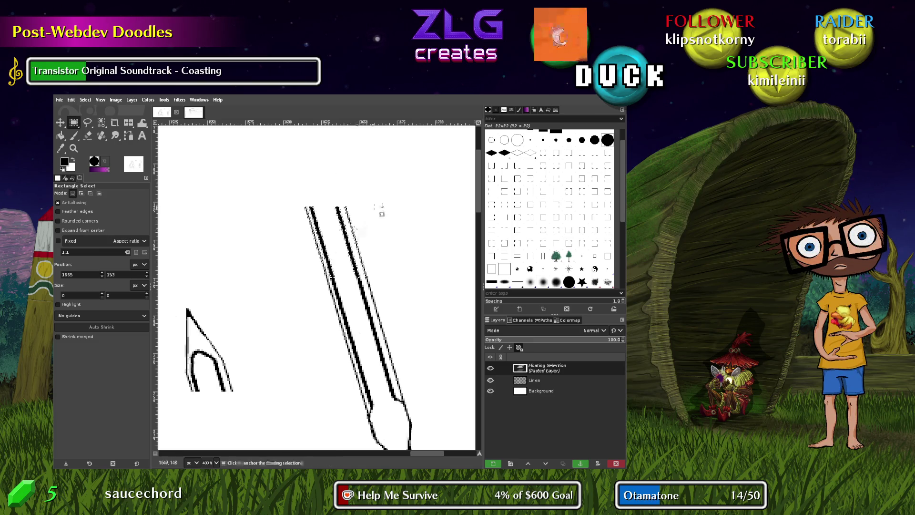
left_click(374, 208)
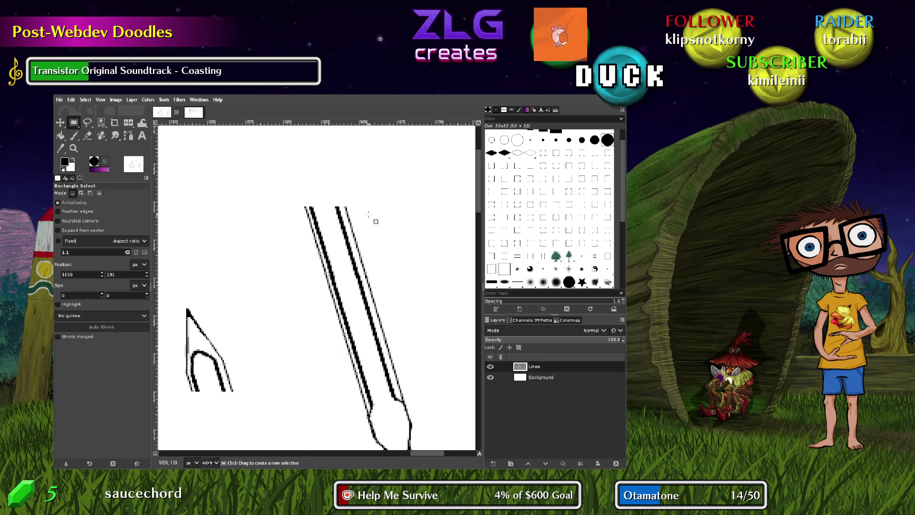
Paste another copy onto the upper blade lines, fine-tune its position and anchor it
key("ctrl+v")
left_click_drag(317, 307, 318, 174)
left_click(320, 174)
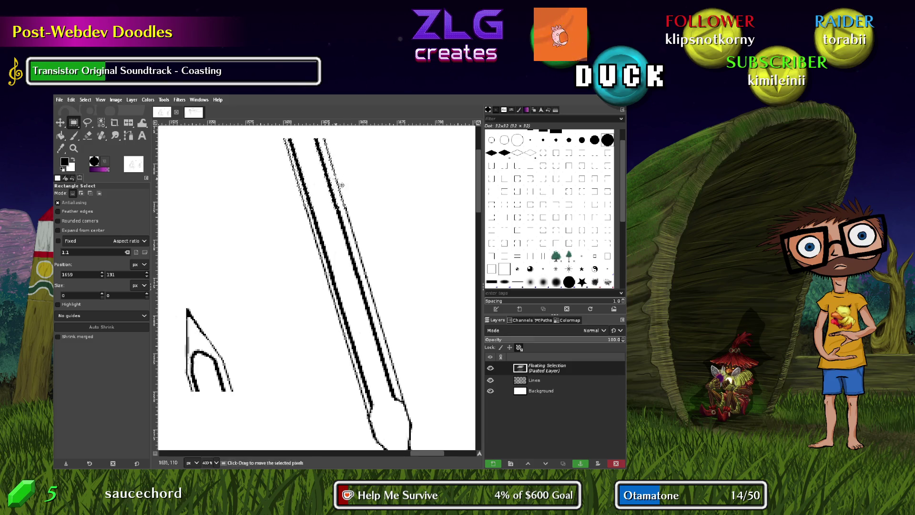
left_click(353, 188)
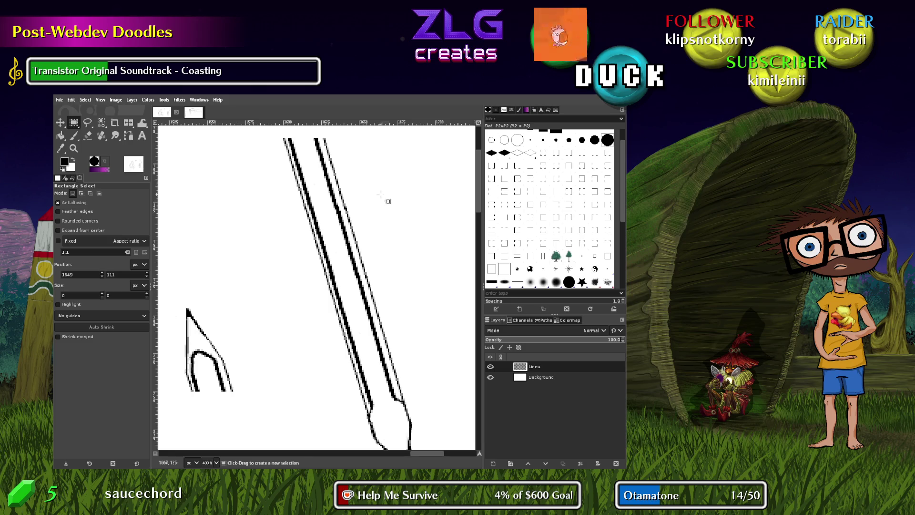
mouse_move(365, 189)
left_mouse_down()
mouse_move(414, 302)
mouse_move(394, 243)
mouse_move(382, 240)
left_mouse_up()
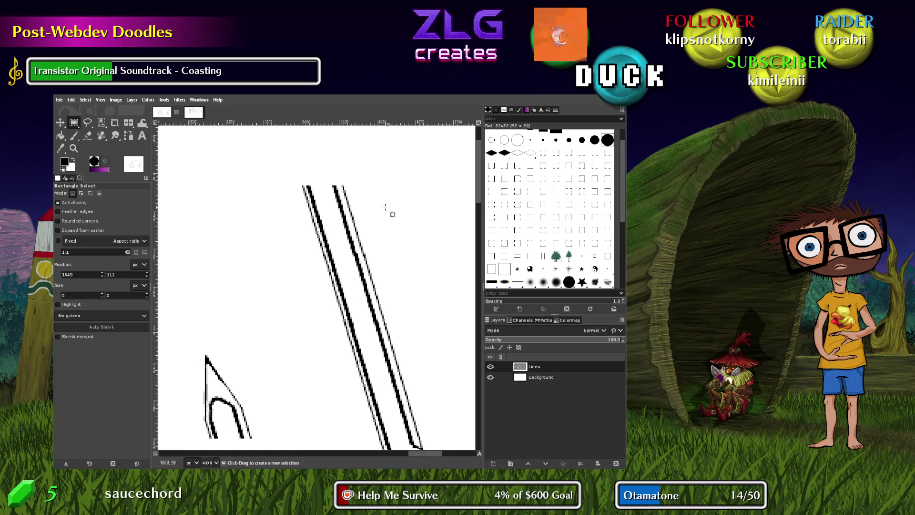
Paste a final copy, align it pixel-exactly with arrow-key nudges, anchor it, and box the tip sketch
key("ctrl")
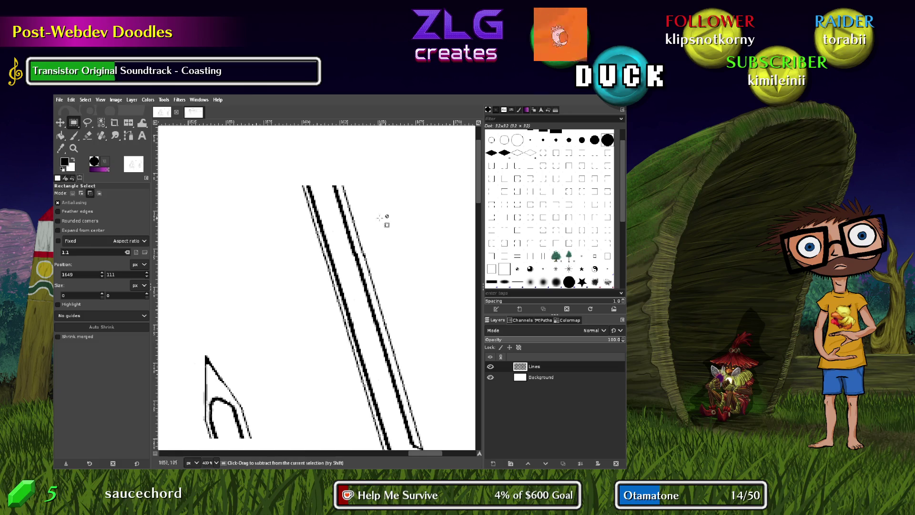
key("ctrl+v")
left_click_drag(337, 221, 335, 220)
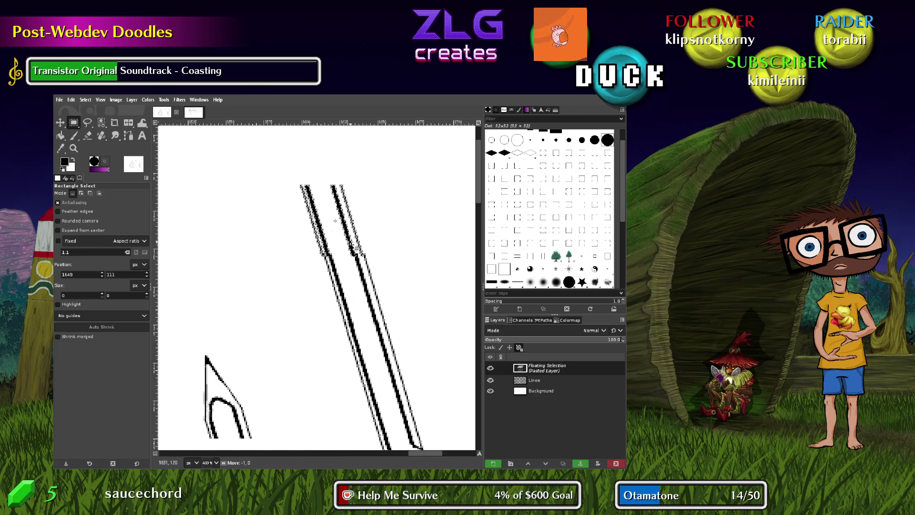
key("Right")
key("Right")
key("Left")
key("Up")
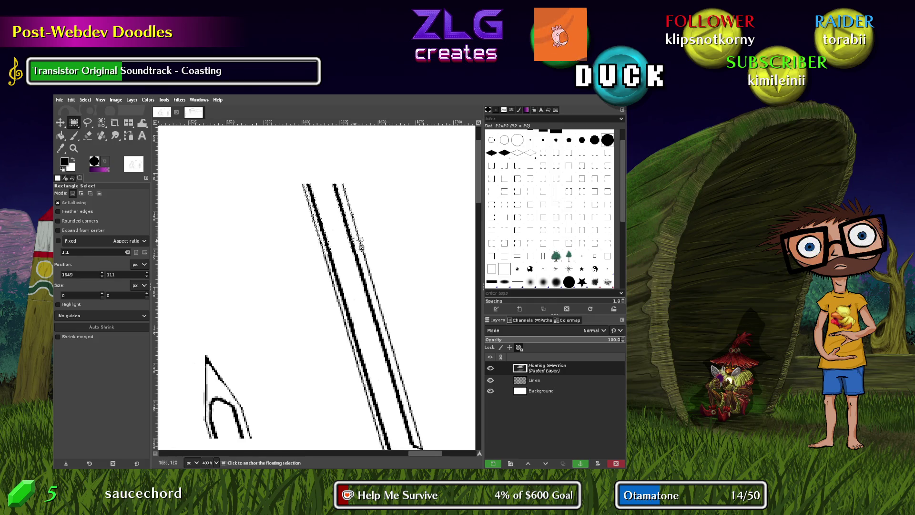
left_click(405, 231)
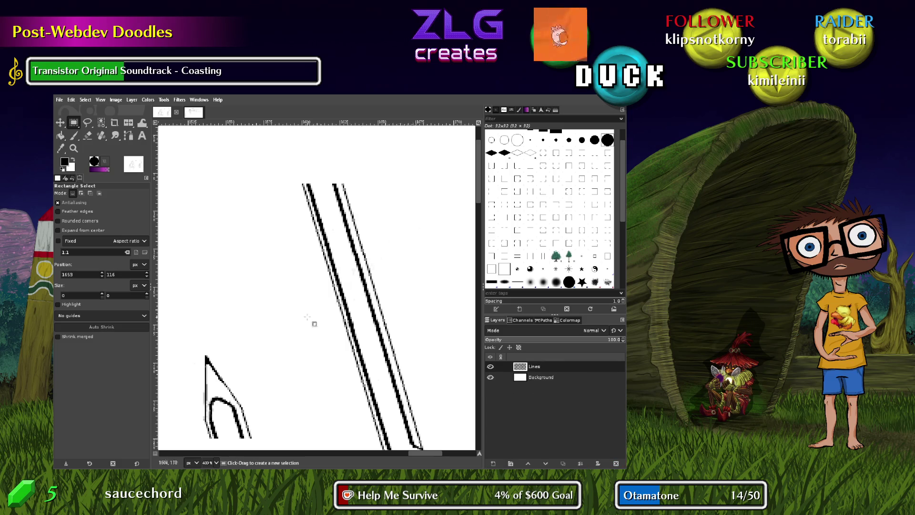
left_click_drag(180, 344, 288, 444)
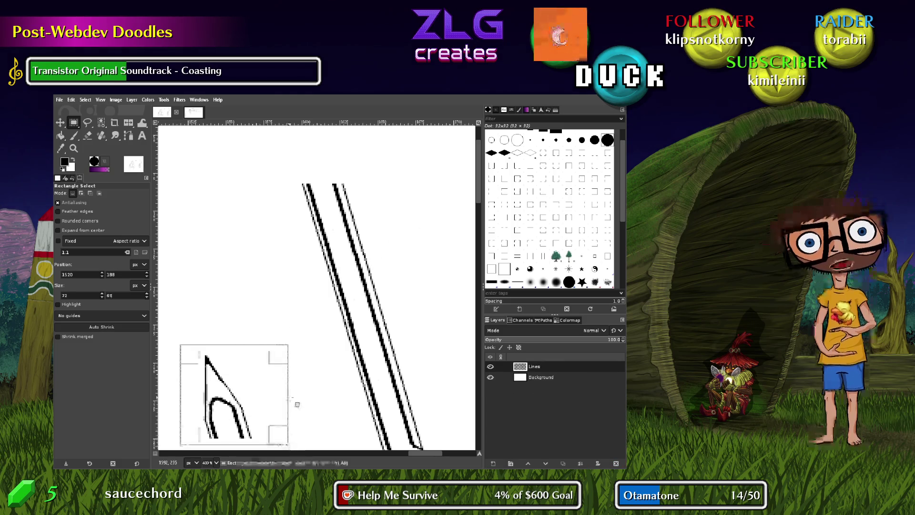
Float the boxed pointed tip, move it onto the blade's top end and anchor it
left_click(265, 388, "ctrl+alt")
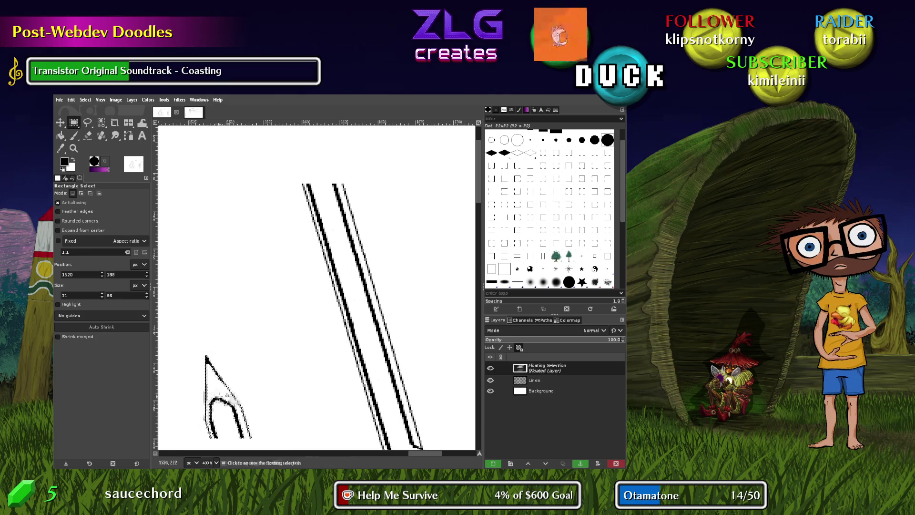
mouse_move(224, 405)
left_mouse_down()
mouse_move(268, 244)
mouse_move(315, 150)
left_mouse_up()
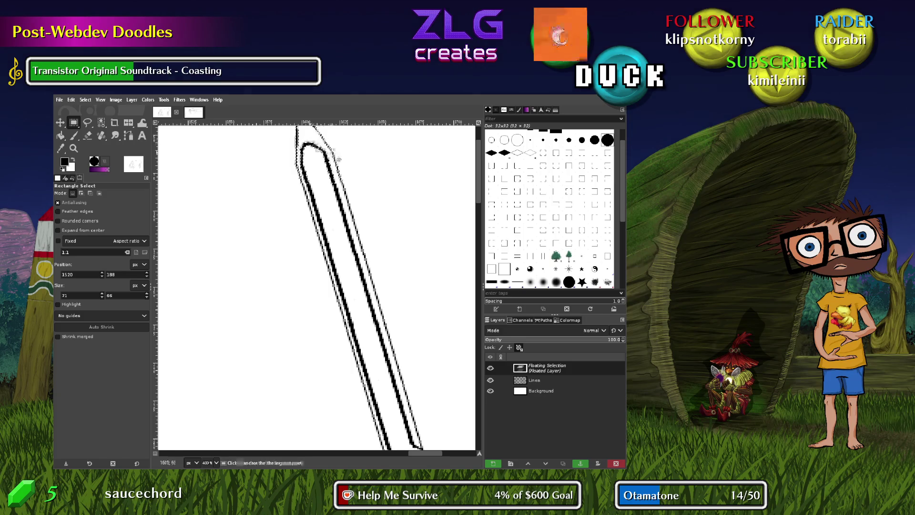
left_click(370, 181)
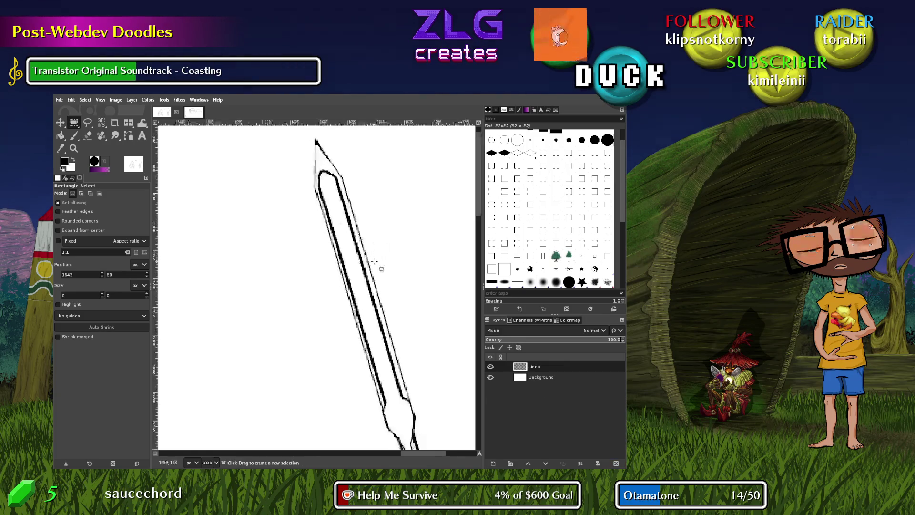
scroll(380, 267, "down", 4)
left_click_drag(402, 315, 397, 235)
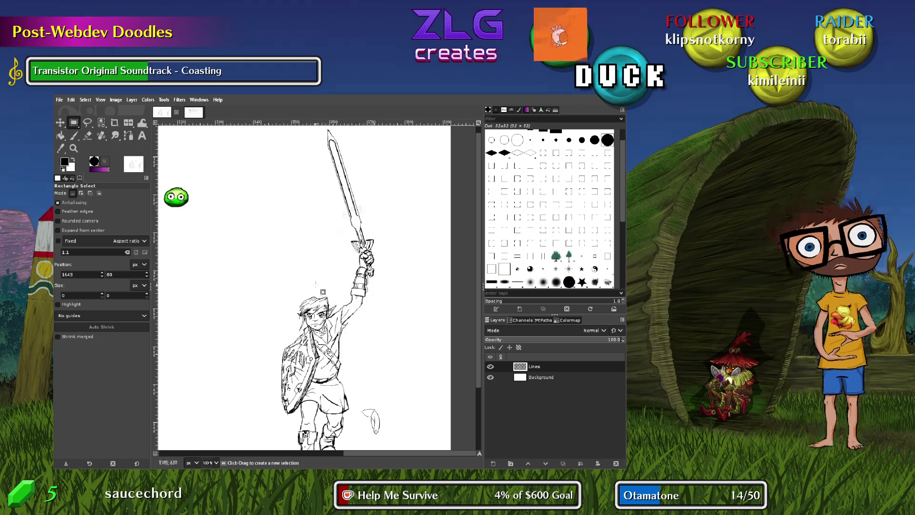
scroll(393, 340, "up", 1)
scroll(393, 339, "up", 1)
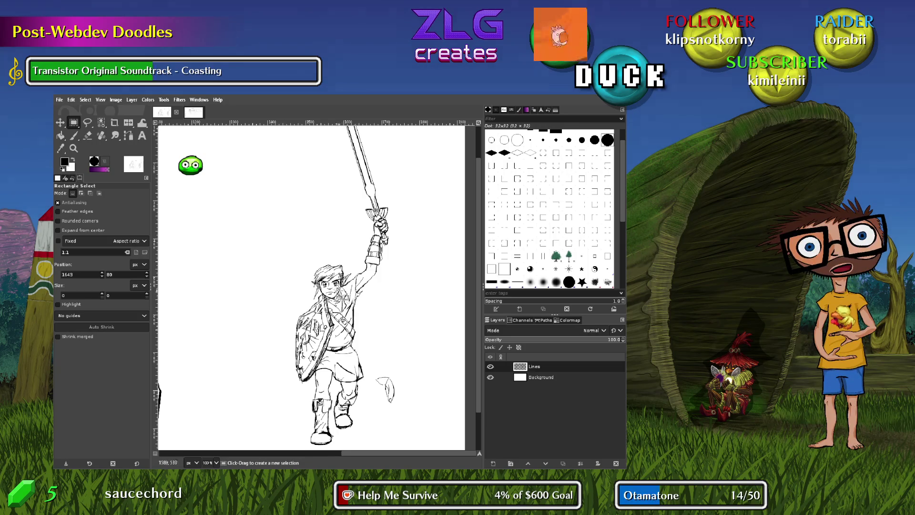
left_click_drag(330, 321, 292, 387)
left_click(377, 348)
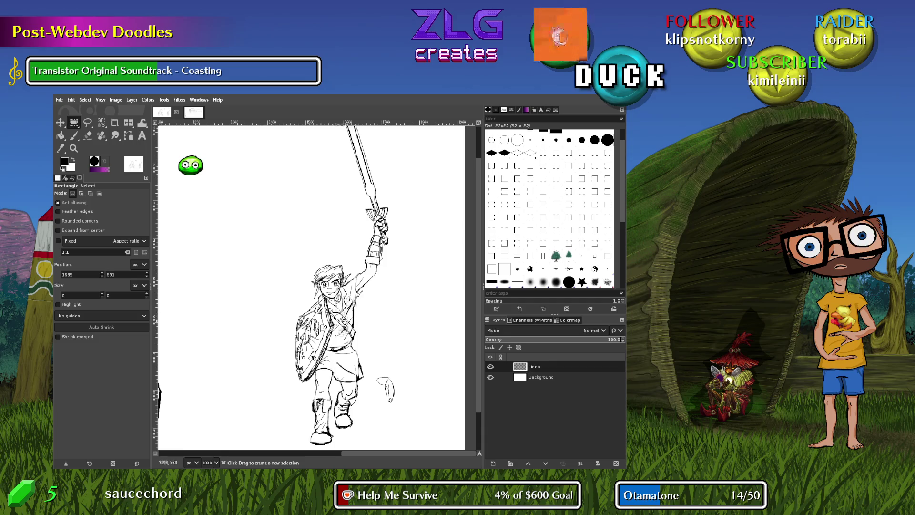
Try red Paintbrush marks on the torso and shoulder strap, undoing both
key("p")
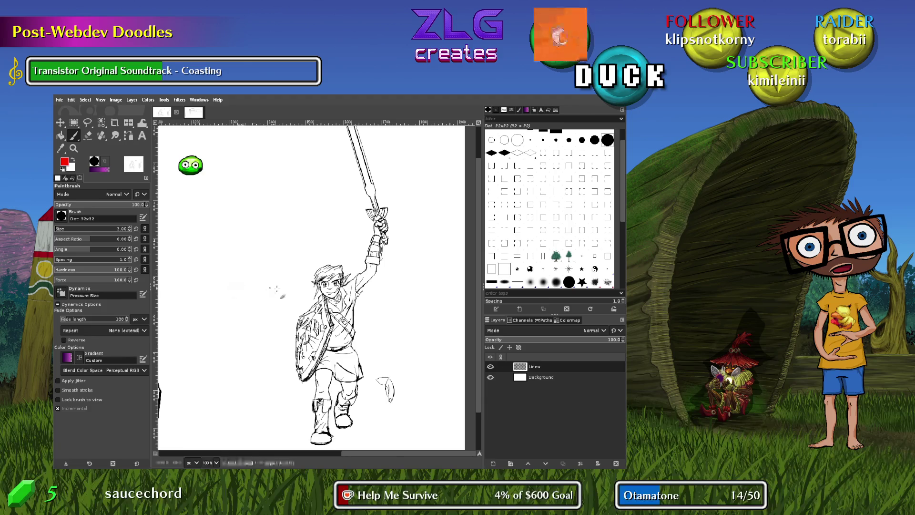
mouse_move(330, 299)
left_mouse_down()
mouse_move(355, 339)
mouse_move(330, 297)
mouse_move(347, 294)
left_mouse_up()
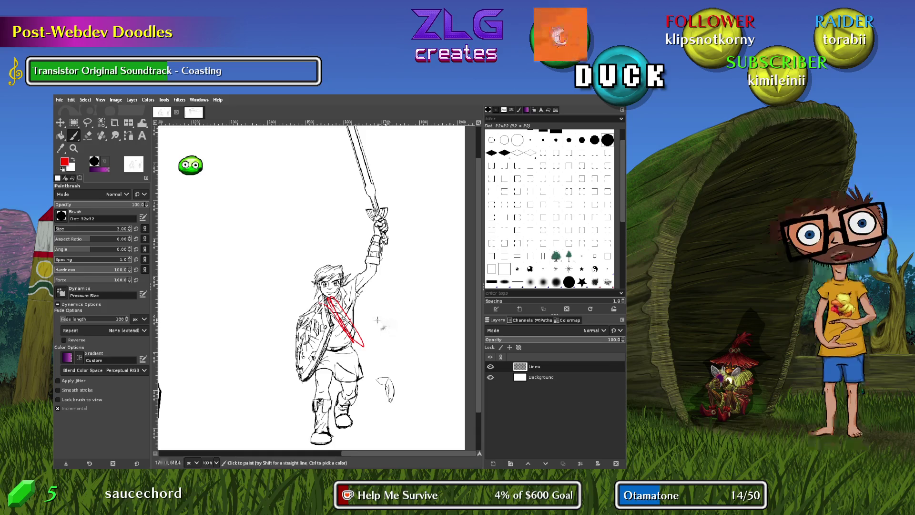
key("ctrl+z")
scroll(327, 326, "up", 3, "ctrl")
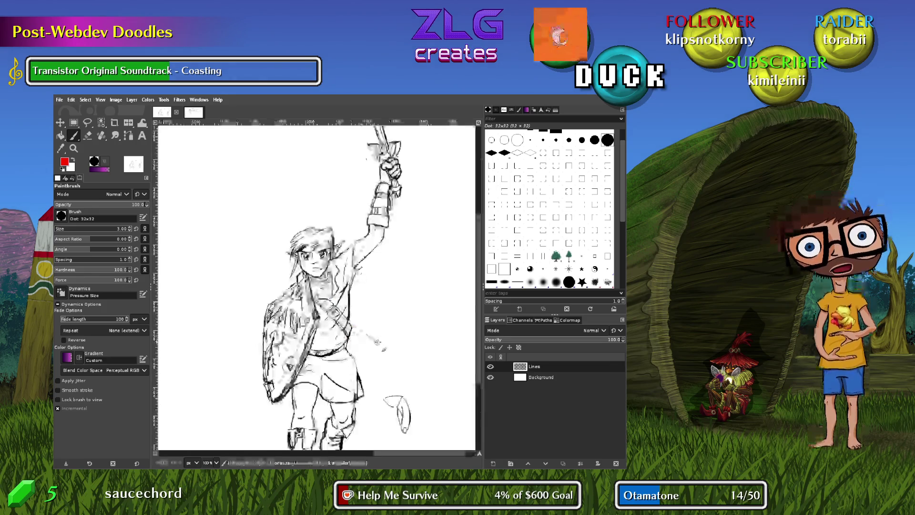
scroll(409, 249, "down", 3)
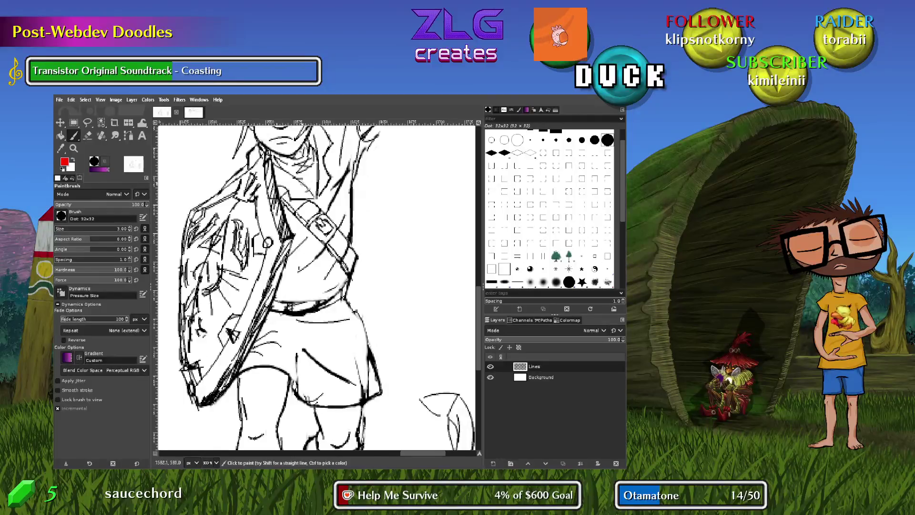
mouse_move(260, 162)
left_mouse_down()
mouse_move(253, 205)
mouse_move(333, 272)
mouse_move(357, 274)
left_mouse_up()
scroll(418, 378, "left", 3)
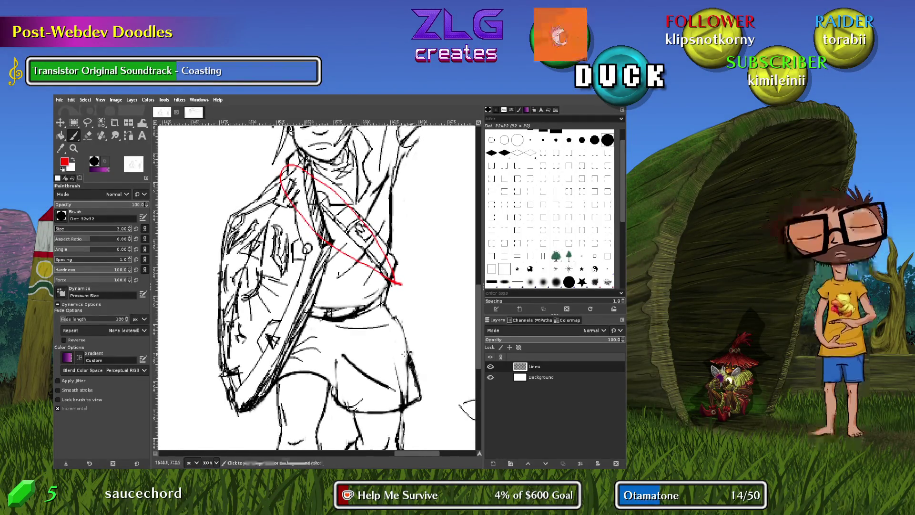
key("ctrl+z")
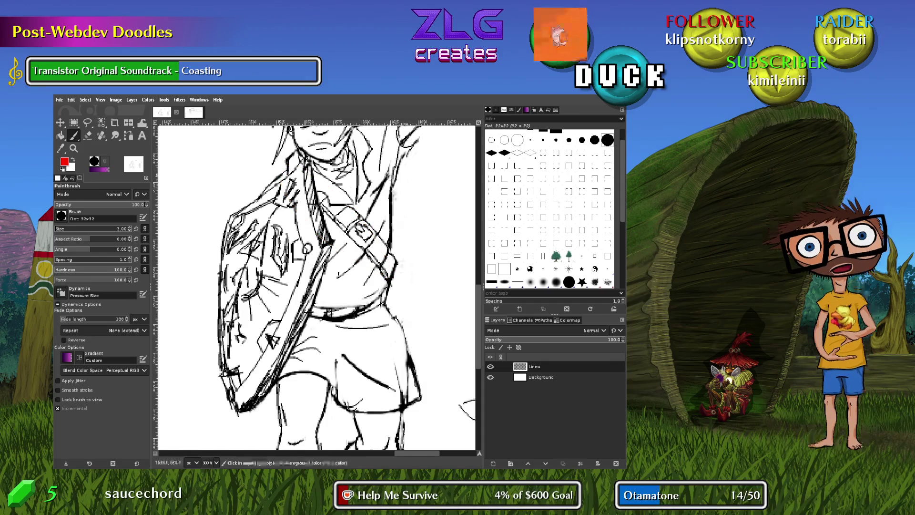
Sketch red strokes along and below the shield's bottom edge, undoing misplaced ones
left_click(235, 399, "shift")
scroll(233, 405, "down", 4)
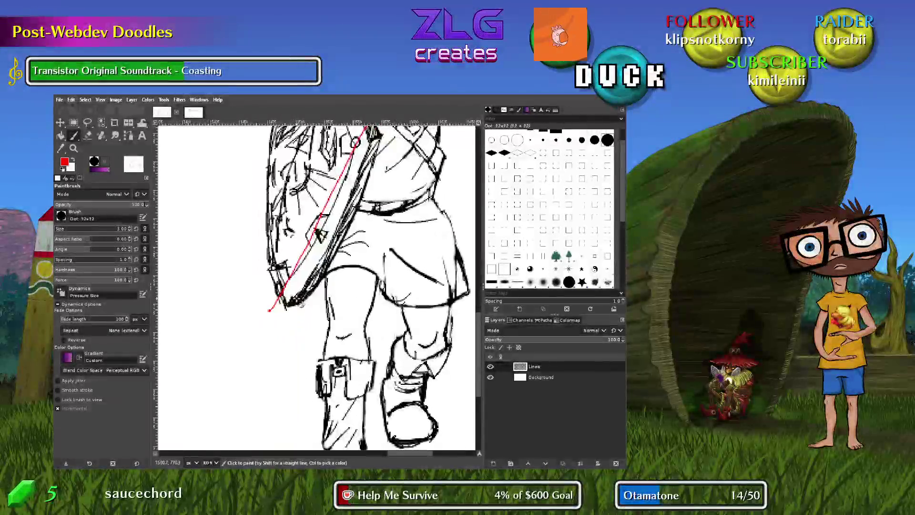
left_click_drag(266, 312, 267, 342)
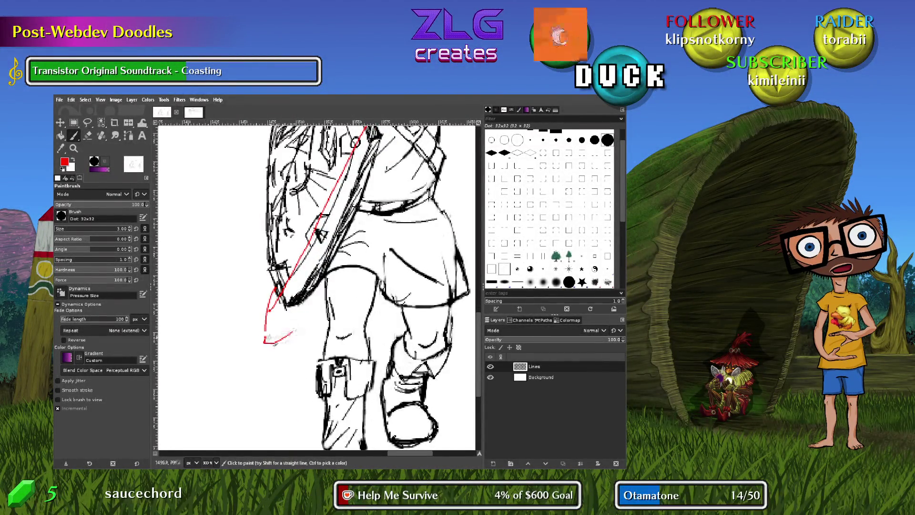
key("ctrl+z")
key("ctrl+z")
key("ctrl+z")
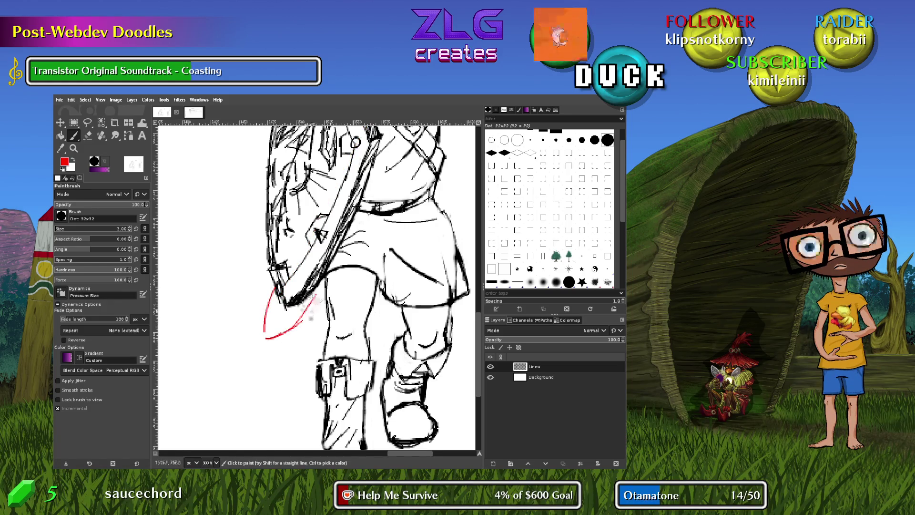
left_click_drag(295, 328, 316, 296)
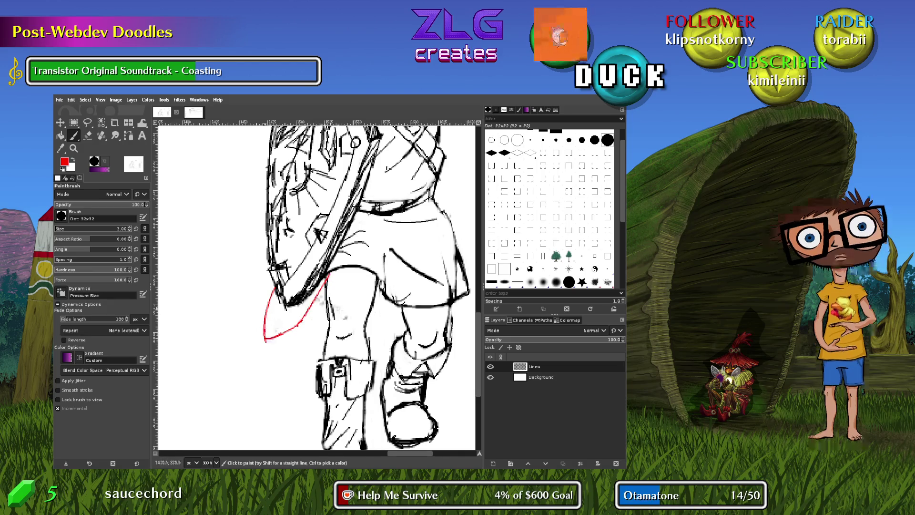
key("1")
left_click_drag(460, 229, 389, 306)
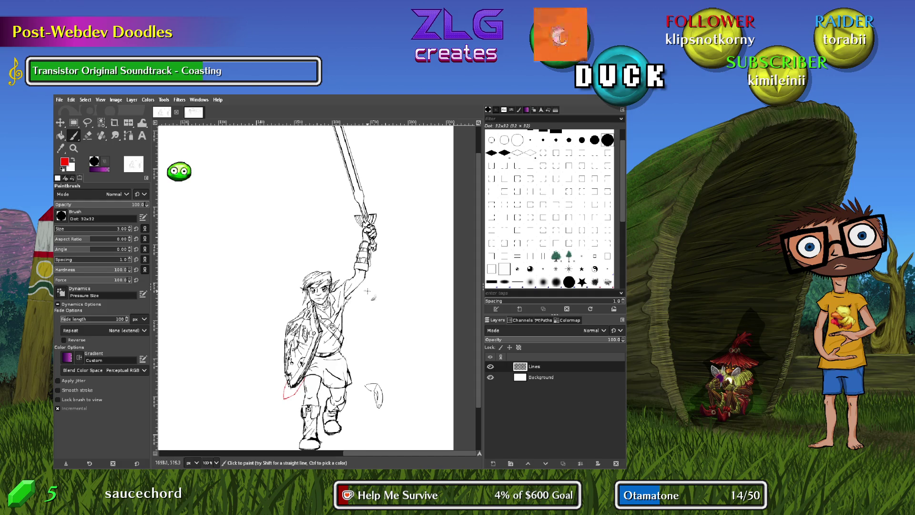
mouse_move(378, 273)
left_mouse_down()
mouse_move(362, 291)
mouse_move(389, 264)
mouse_move(372, 256)
left_mouse_up()
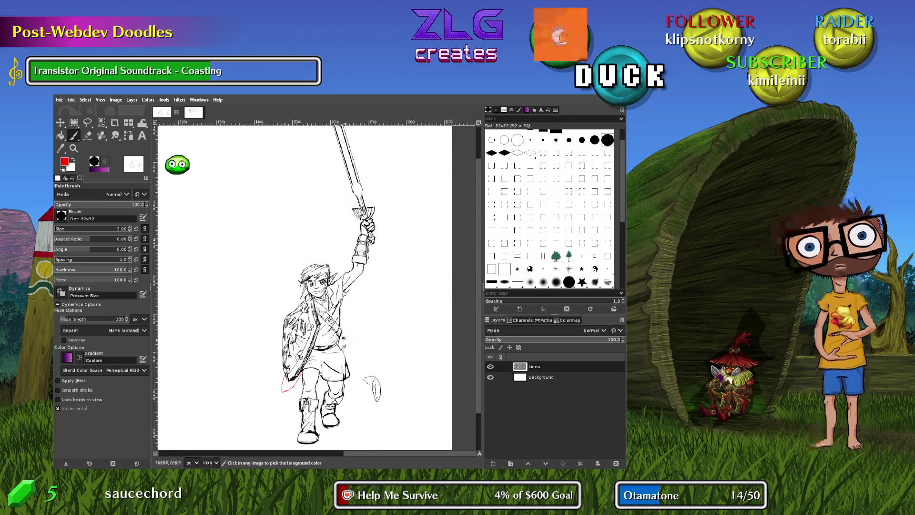
key("ctrl+z")
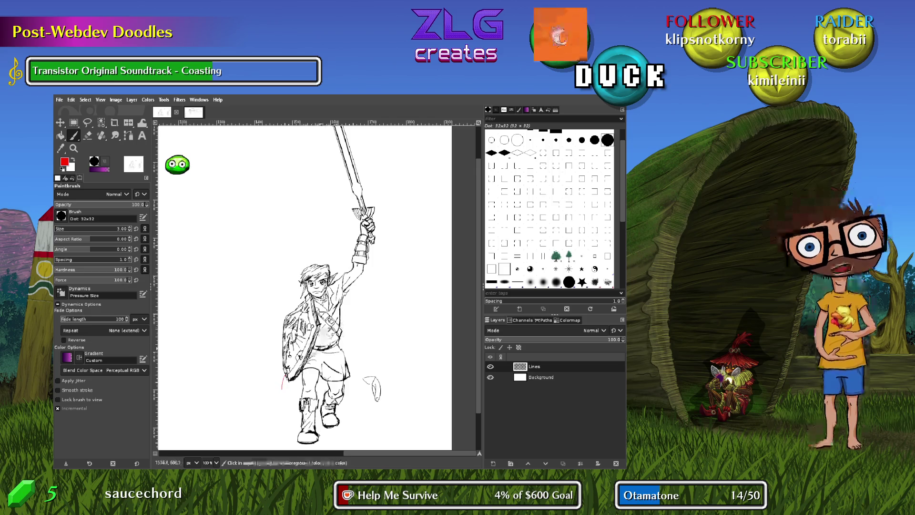
Draw a red loop below the shield near the legs, then undo it
scroll(299, 365, "up", 1)
scroll(267, 399, "up", 2)
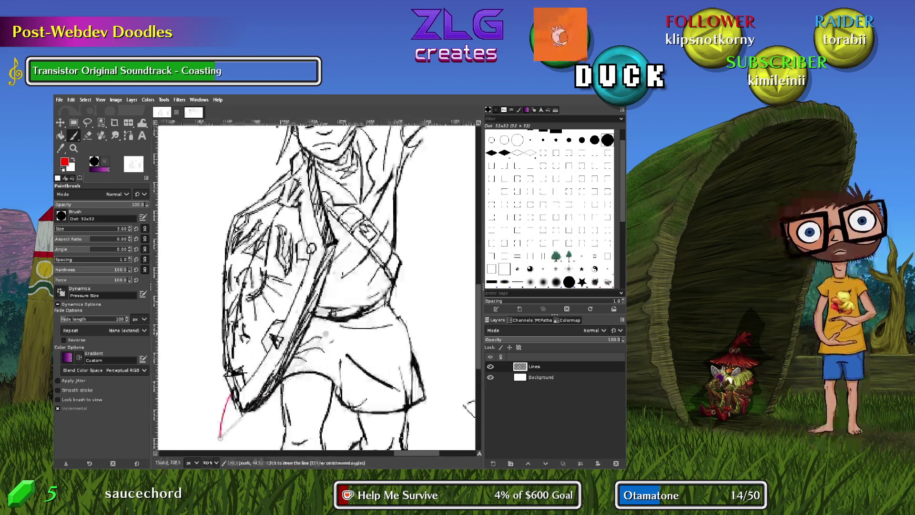
left_click_drag(267, 400, 269, 273)
left_click_drag(237, 333, 242, 341)
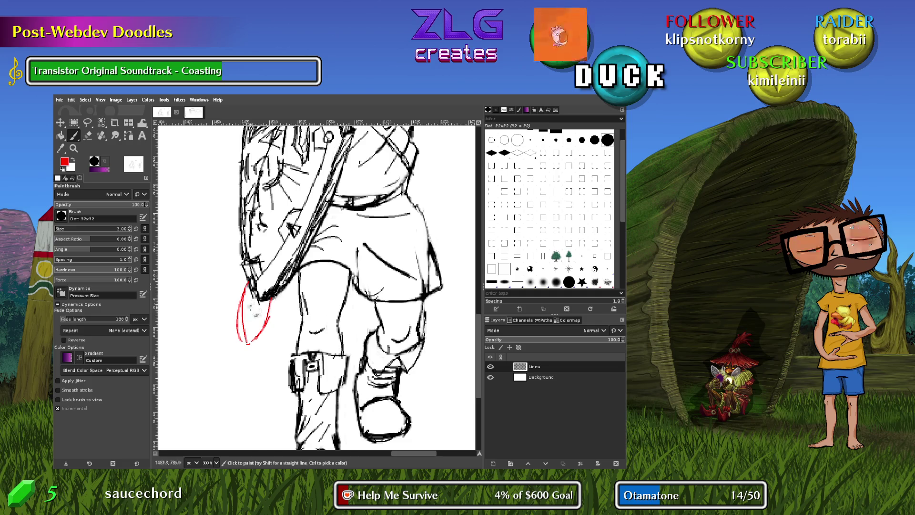
mouse_move(245, 325)
left_mouse_down()
mouse_move(248, 336)
mouse_move(250, 310)
mouse_move(244, 314)
left_mouse_up()
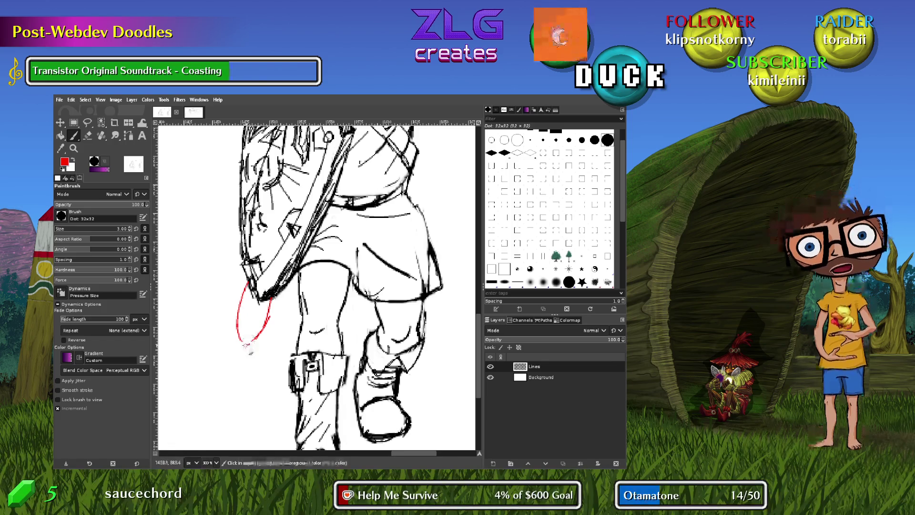
key("ctrl+z")
key("ctrl+z")
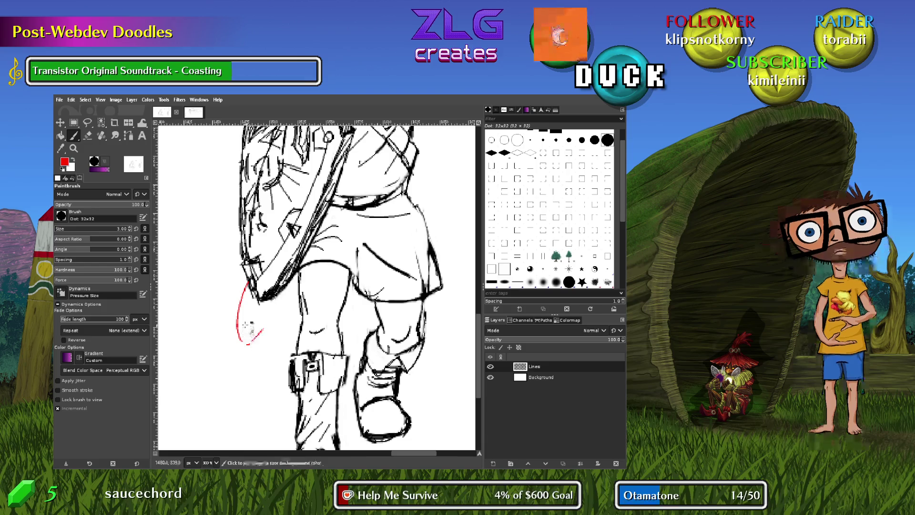
key("ctrl+z")
Draw a closed red hooked outline hanging below the shield's lower edge
left_click_drag(247, 284, 235, 308)
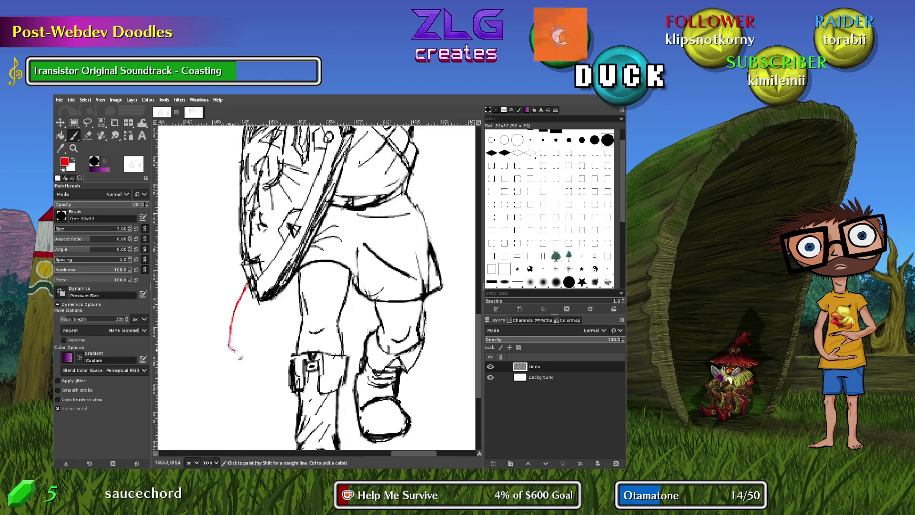
mouse_move(238, 348)
left_mouse_down()
mouse_move(255, 324)
mouse_move(242, 321)
left_mouse_up()
key("ctrl+z")
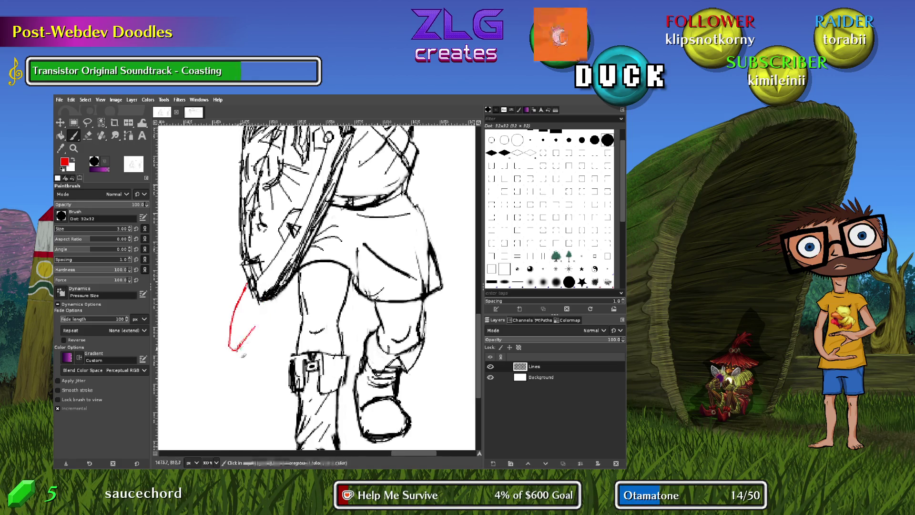
key("ctrl+z")
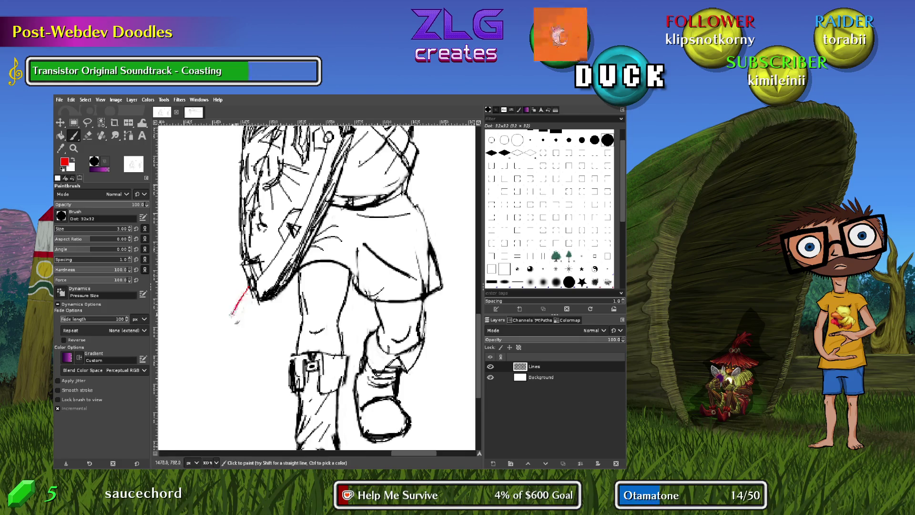
left_click_drag(229, 341, 228, 346)
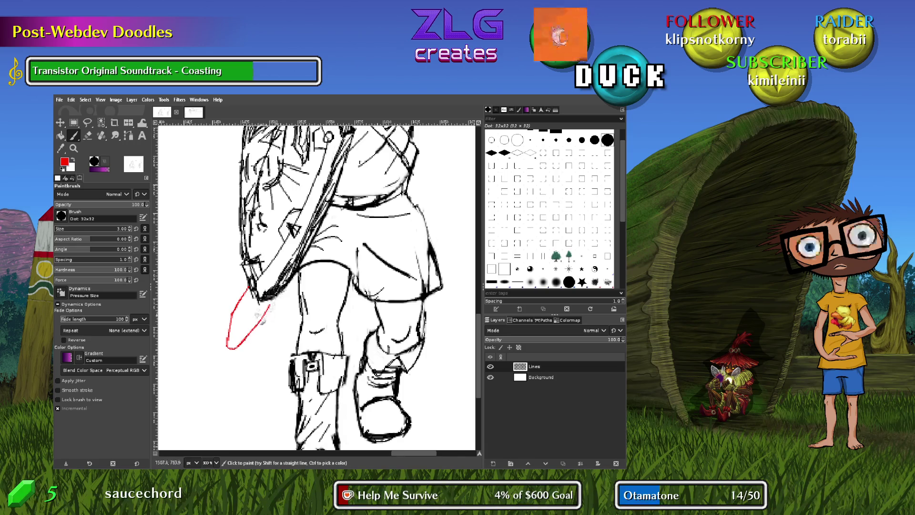
left_click(268, 301, "shift")
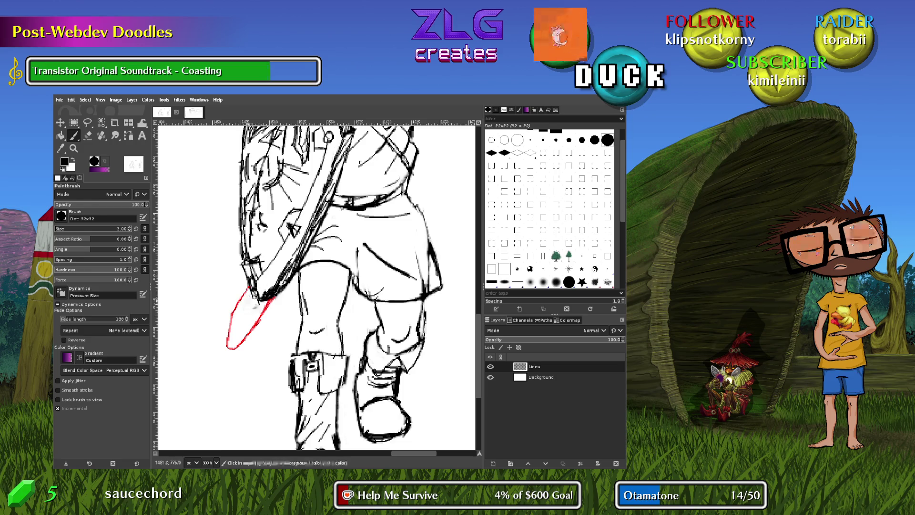
Select a rectangle around the red outline
key("r")
left_click_drag(192, 283, 297, 362)
key("shift+b")
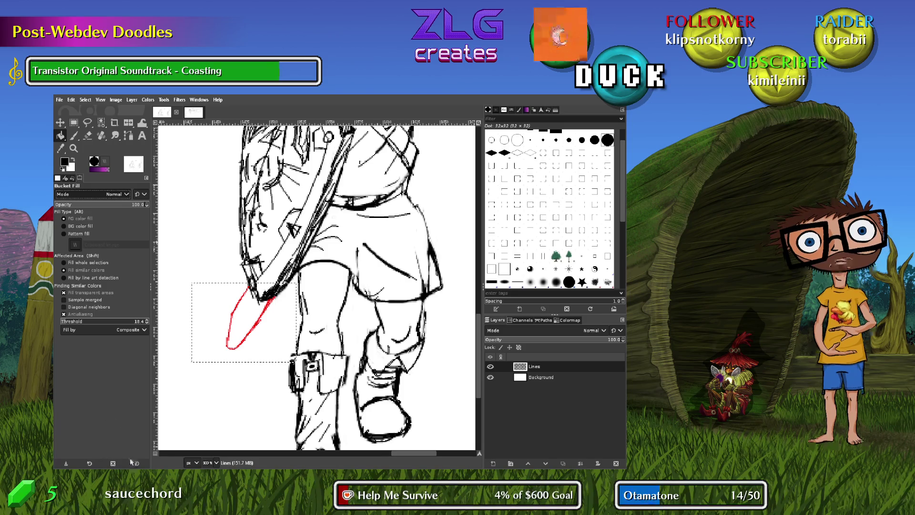
Try bucket-filling the selection, undo it, and float the selected area as a layer
left_click(216, 332)
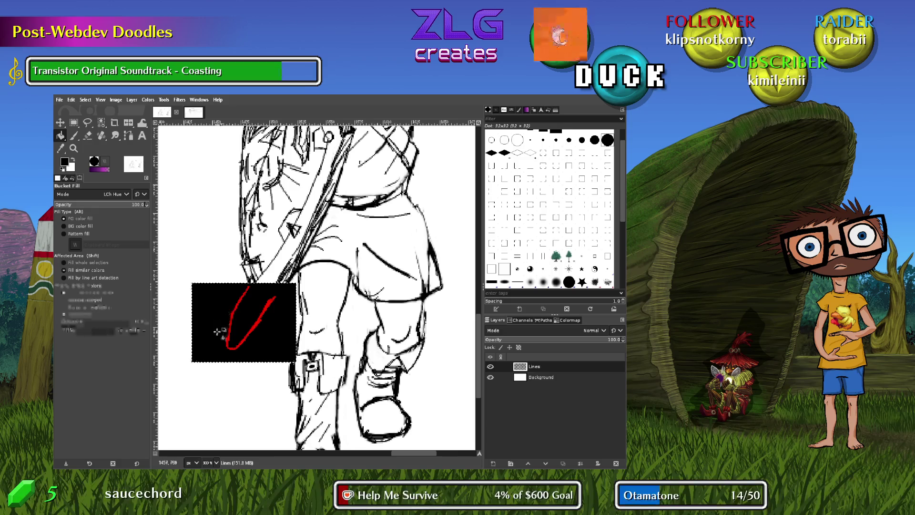
key("ctrl+z")
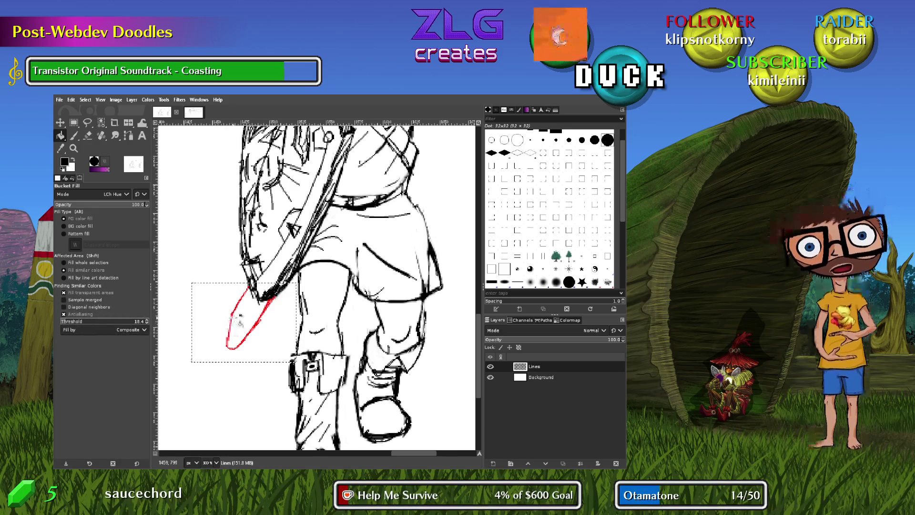
left_click(236, 319)
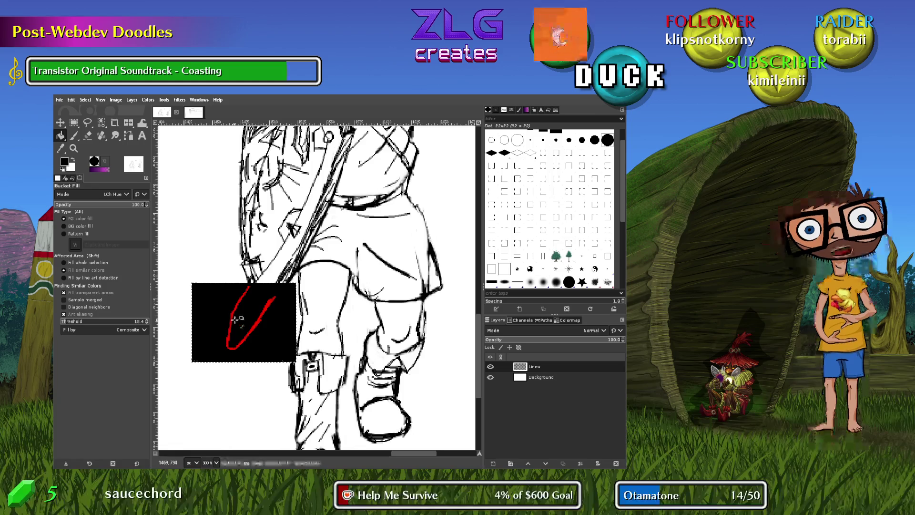
key("ctrl+z")
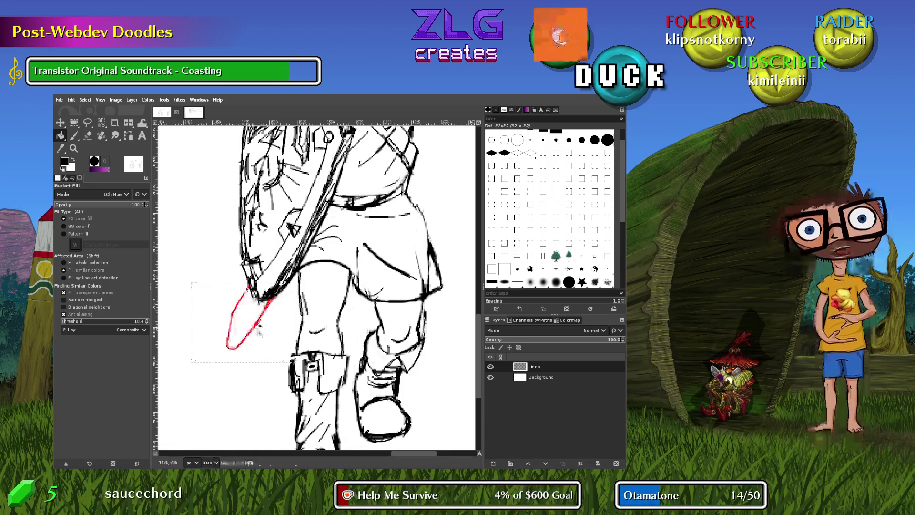
scroll(258, 330, "up", 4)
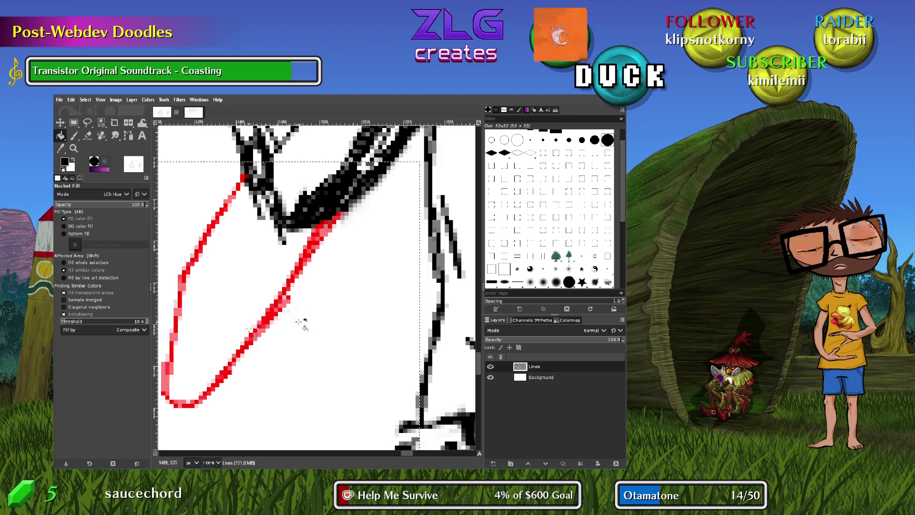
key("ctrl+shift+l")
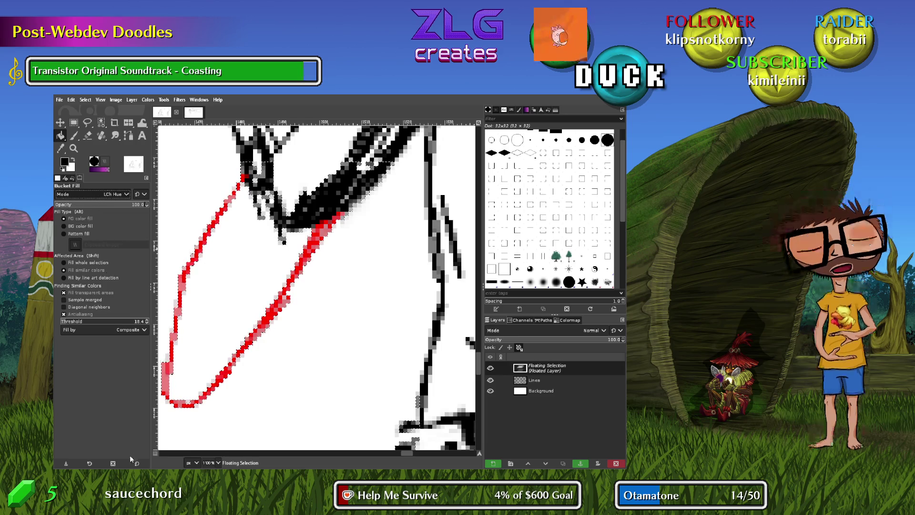
Blacken the red stroke with a bucket fill in HSV Value mode and anchor it to Lines
key("Up")
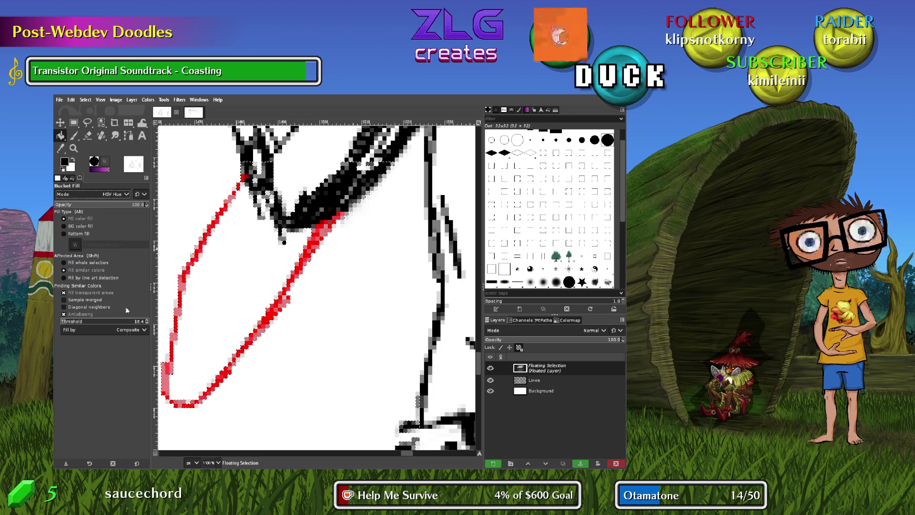
key("Down")
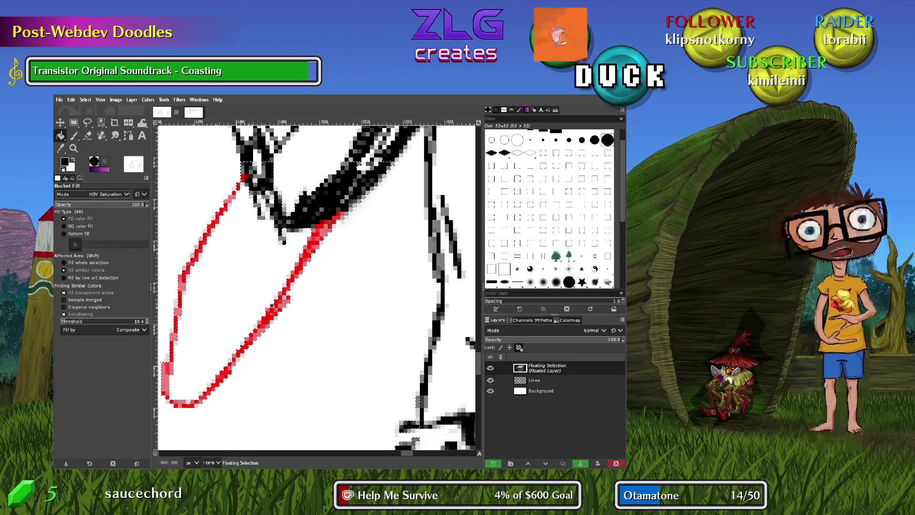
left_click(275, 331)
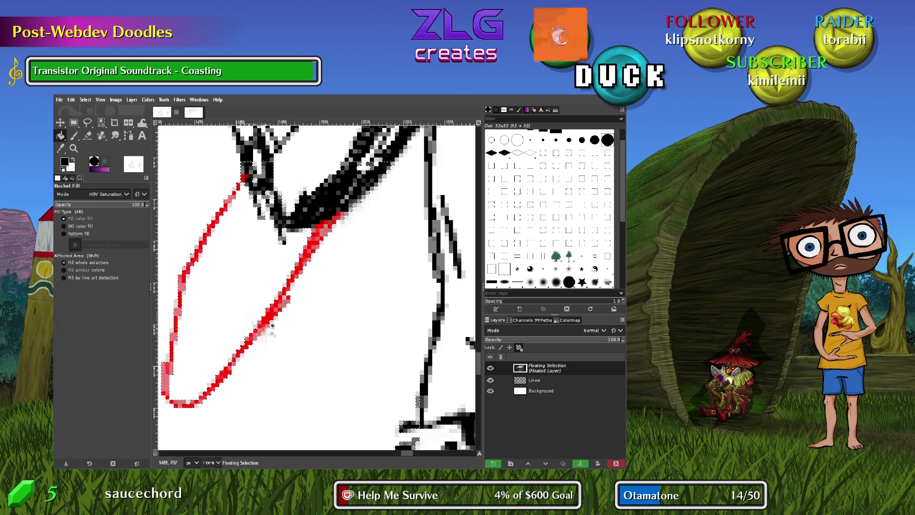
left_click(274, 325, "shift")
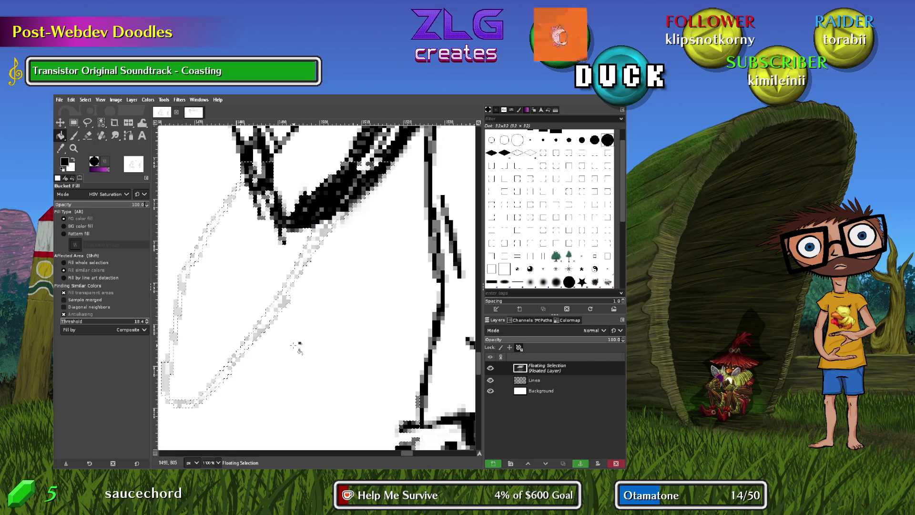
key("ctrl+z")
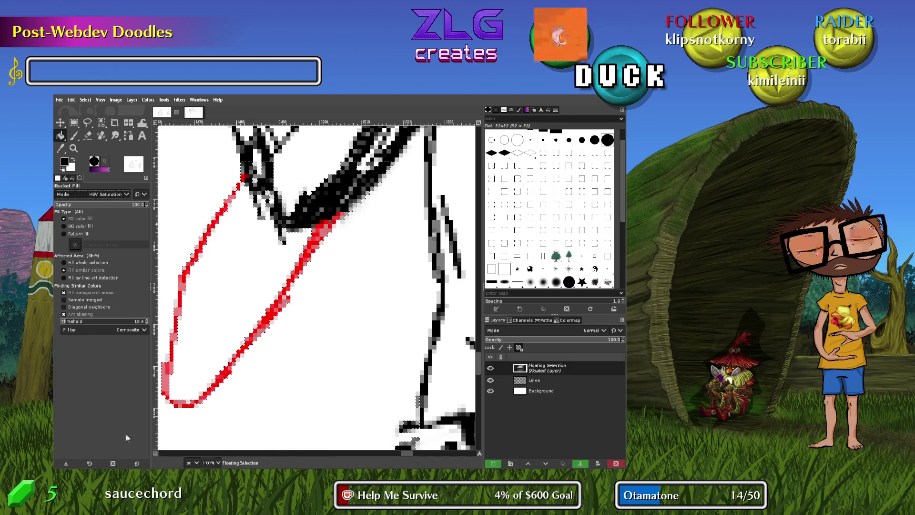
key("shift+KP_Add")
key("shift+KP_Add")
left_click(275, 311)
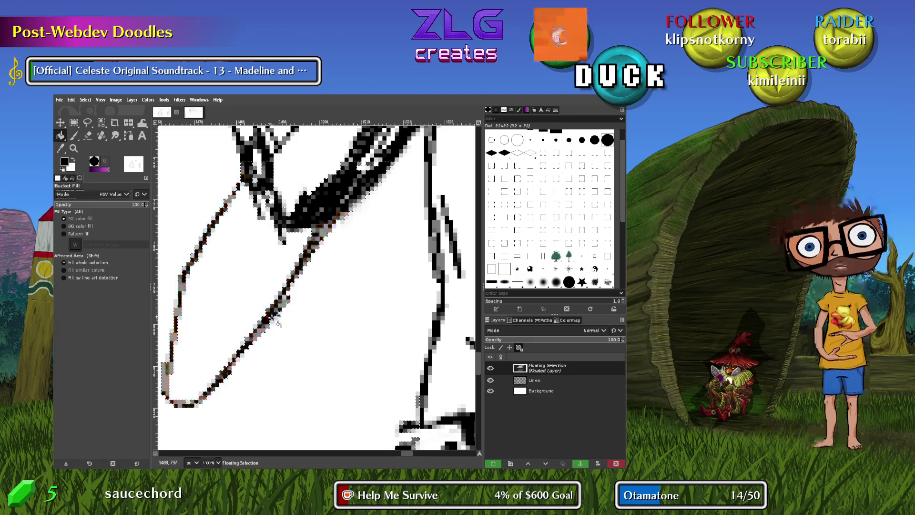
key("r")
left_click(351, 338)
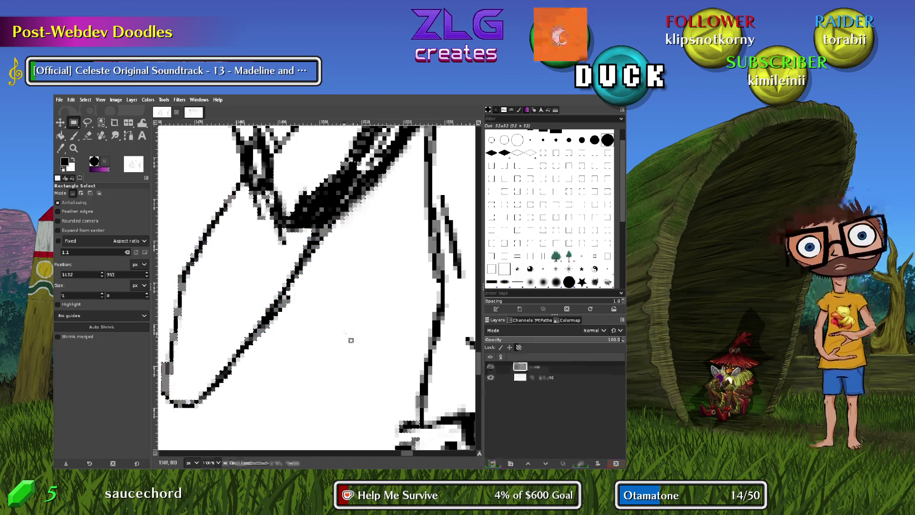
key("p")
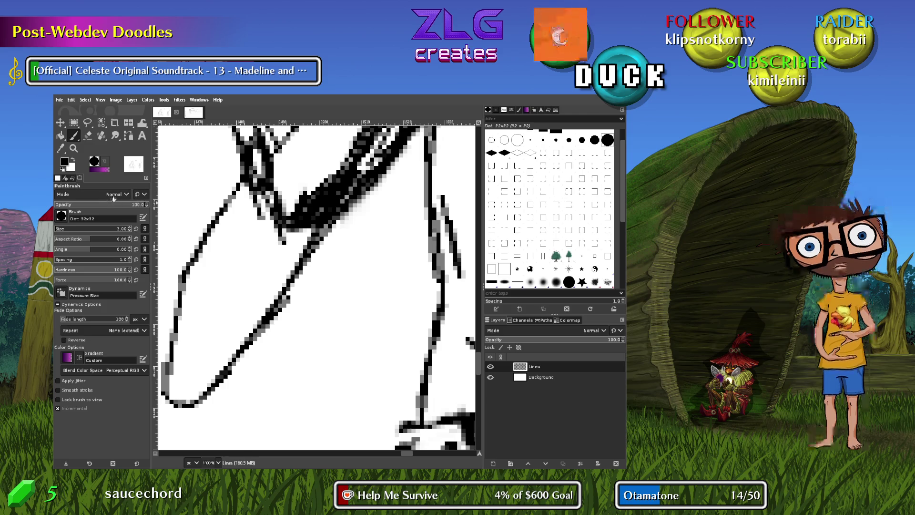
Test and undo a paint stroke, then zoom out to view the whole figure
key("shift+b")
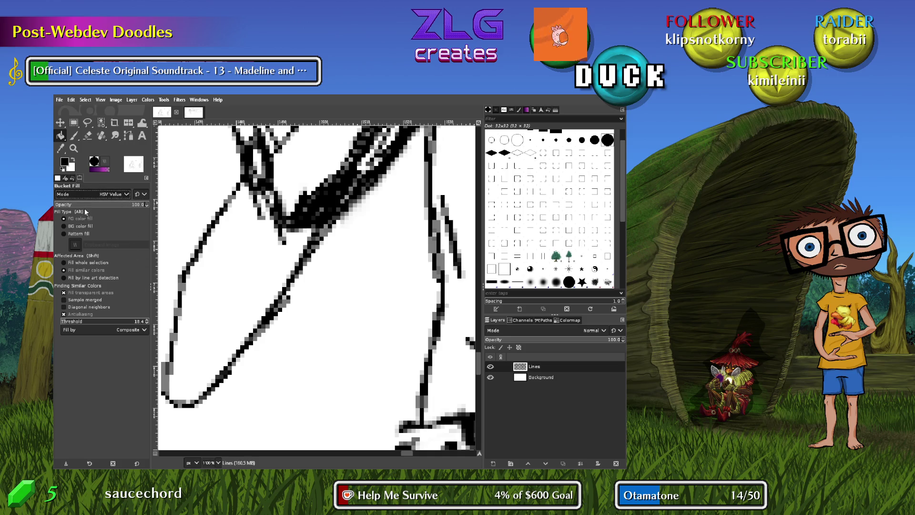
key("p")
left_click_drag(270, 306, 220, 229)
key("ctrl+z")
key("minus")
key("minus")
key("minus")
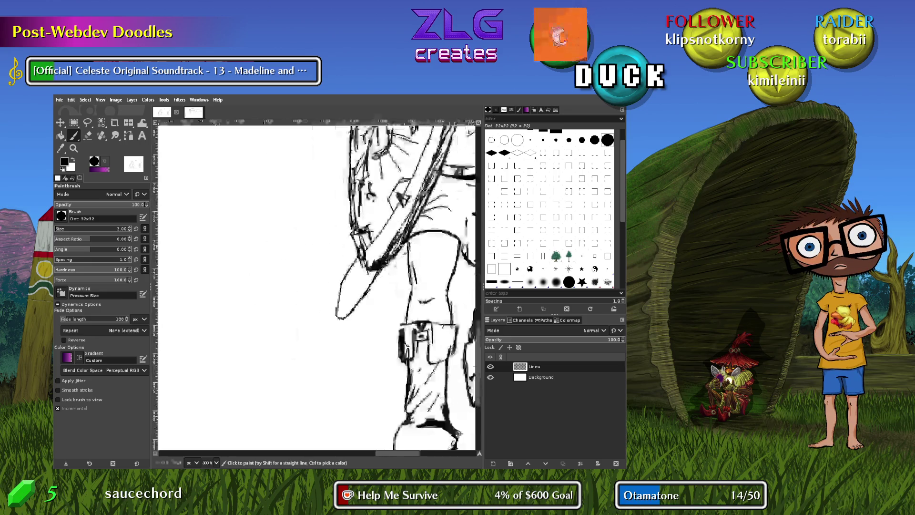
scroll(318, 286, "up", 5)
scroll(317, 286, "right", 6)
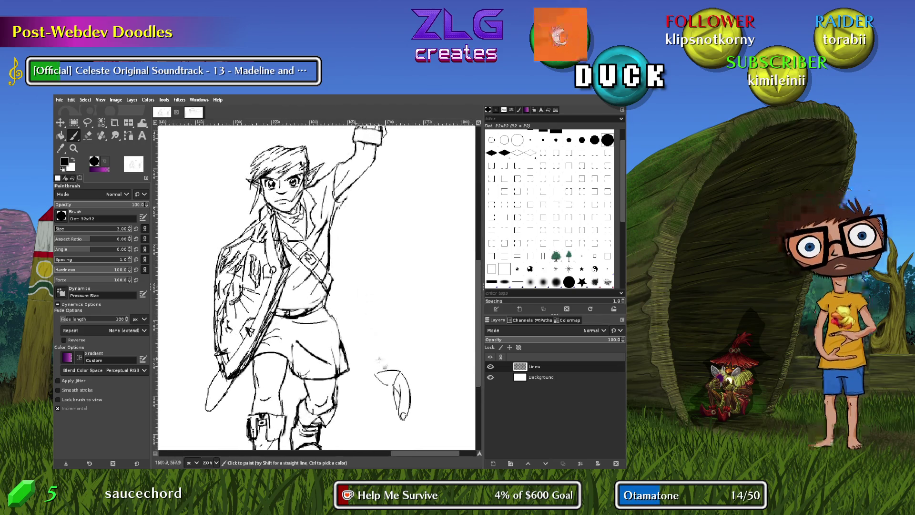
scroll(384, 295, "down", 5)
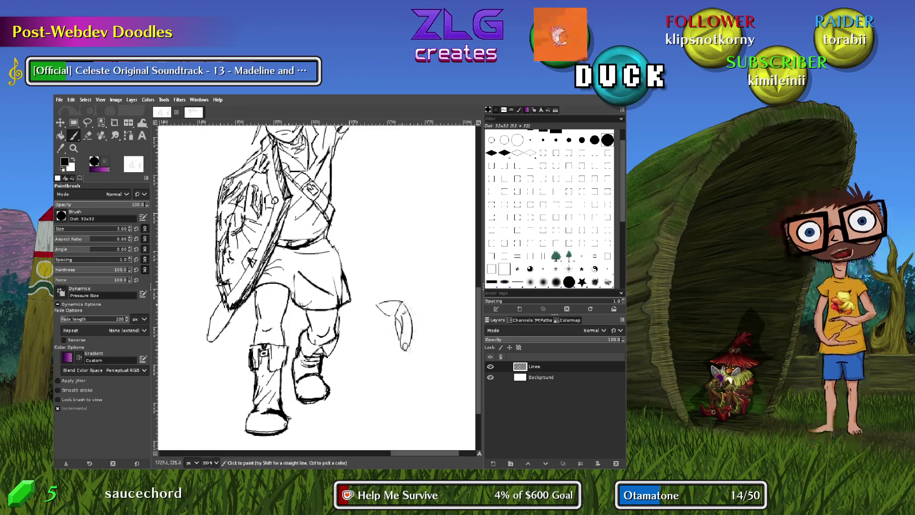
Delete the leaf sketch beside Link's legs using a rectangle selection, then deselect
key("r")
left_click_drag(371, 293, 429, 372)
key("Delete")
left_click(434, 266)
key("p")
mouse_move(387, 279)
left_mouse_down()
mouse_move(399, 260)
mouse_move(386, 206)
left_mouse_up()
key("ctrl+z")
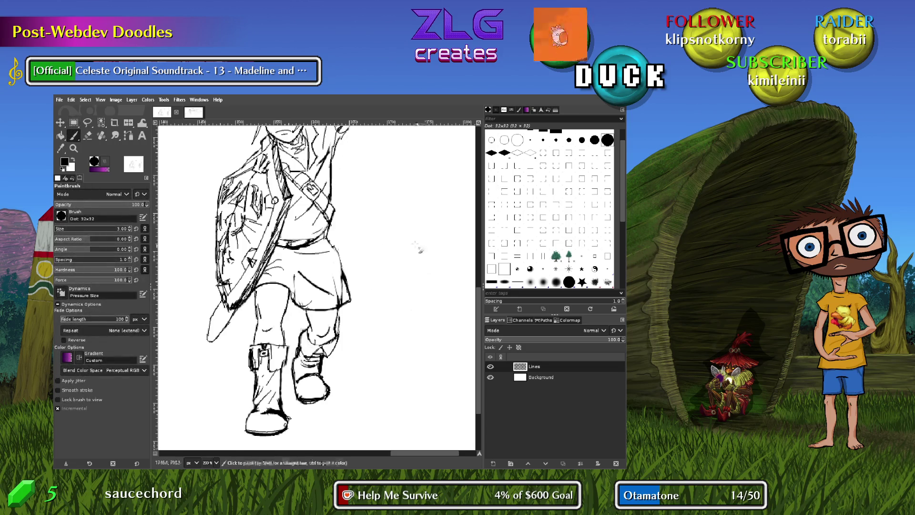
scroll(419, 248, "up", 3)
scroll(419, 248, "left", 3)
scroll(379, 297, "up", 5)
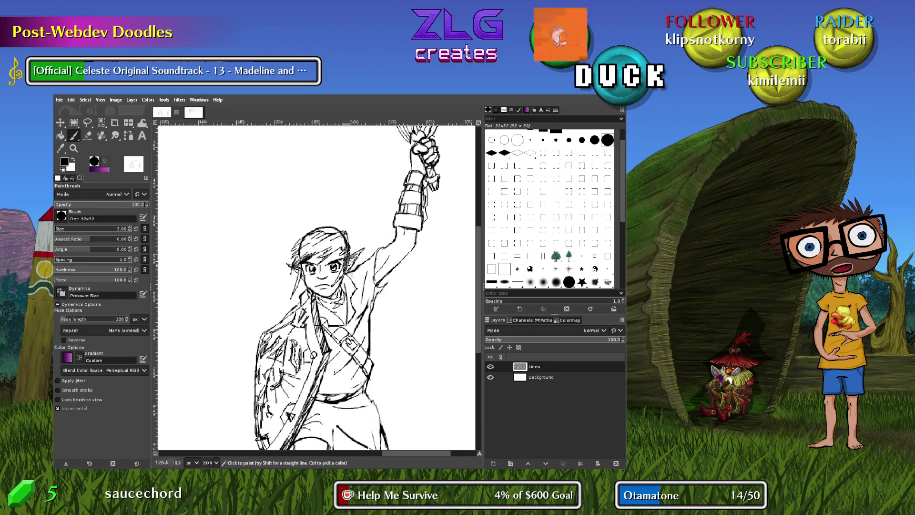
Paint the cap tail lines flowing left from Link's hair, redoing a misplaced first stroke
mouse_move(318, 220)
left_mouse_down()
mouse_move(341, 219)
mouse_move(335, 227)
mouse_move(311, 219)
mouse_move(201, 299)
left_mouse_up()
key("ctrl+z")
left_click_drag(211, 302, 302, 281)
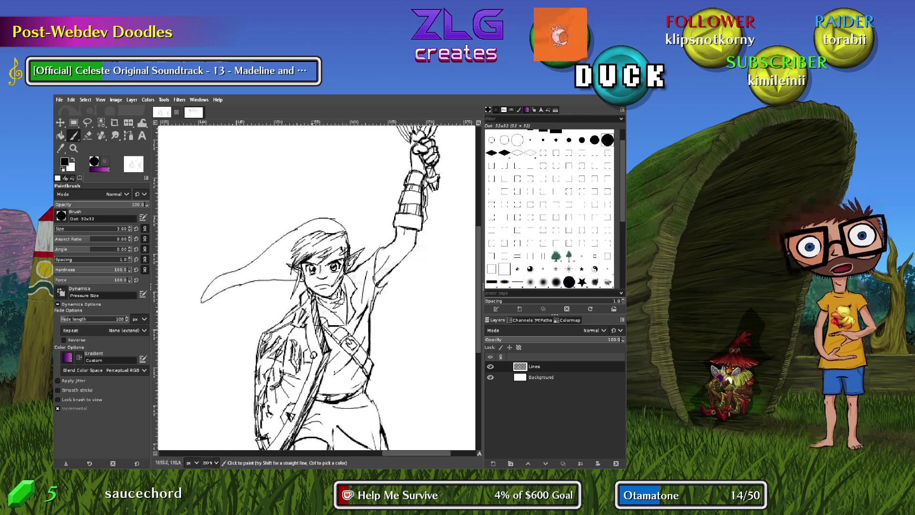
scroll(281, 313, "down", 2)
scroll(281, 314, "left", 1)
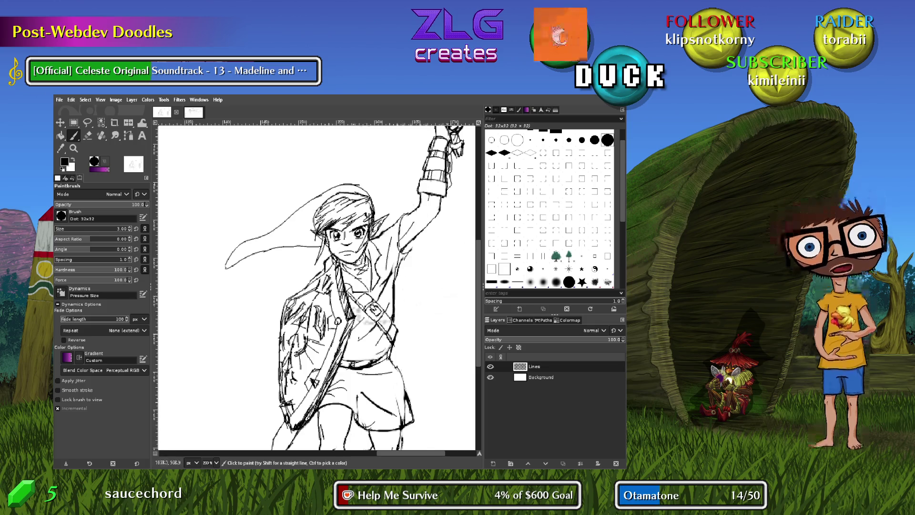
left_click_drag(351, 324, 362, 284)
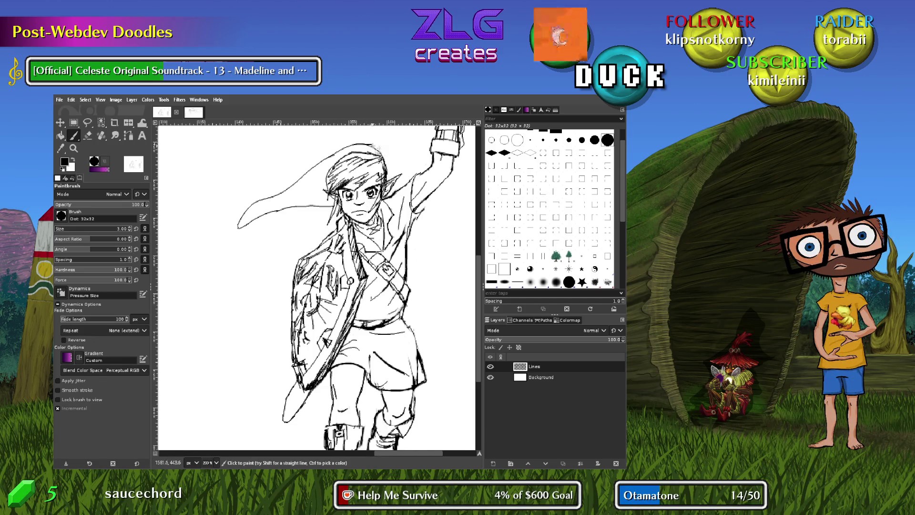
scroll(423, 271, "right", 3)
scroll(423, 271, "right", 3)
scroll(380, 318, "up", 5)
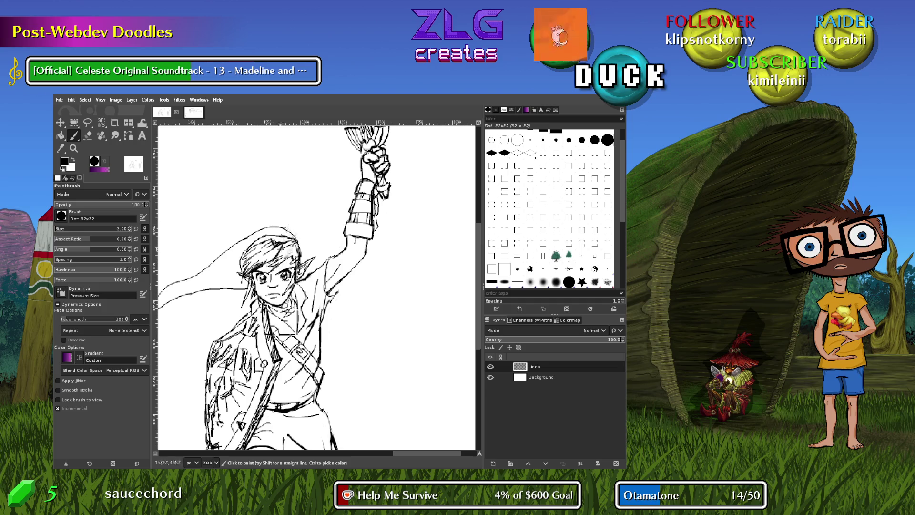
Discard trial hair strokes and paint a touch-up line along the tunic skirt hem
mouse_move(272, 248)
left_mouse_down()
mouse_move(253, 269)
mouse_move(274, 250)
left_mouse_up()
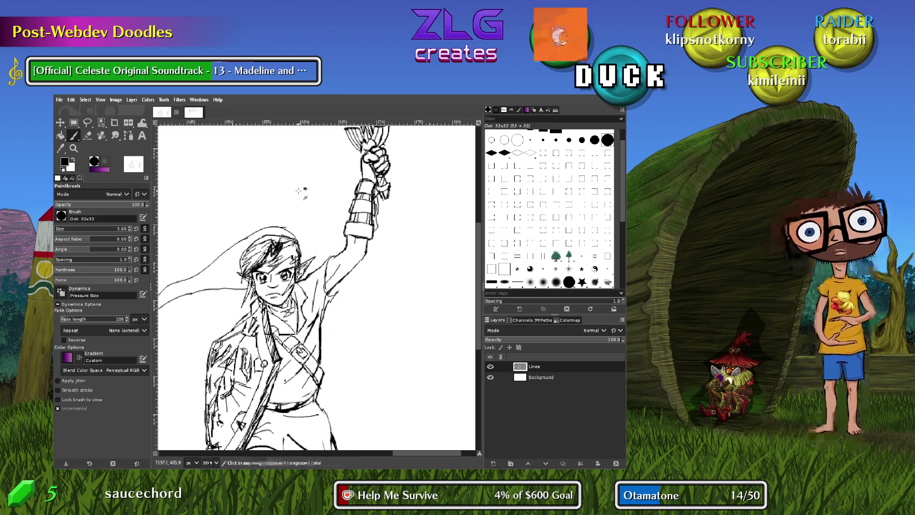
key("ctrl+z")
key("ctrl+z")
key("ctrl+z")
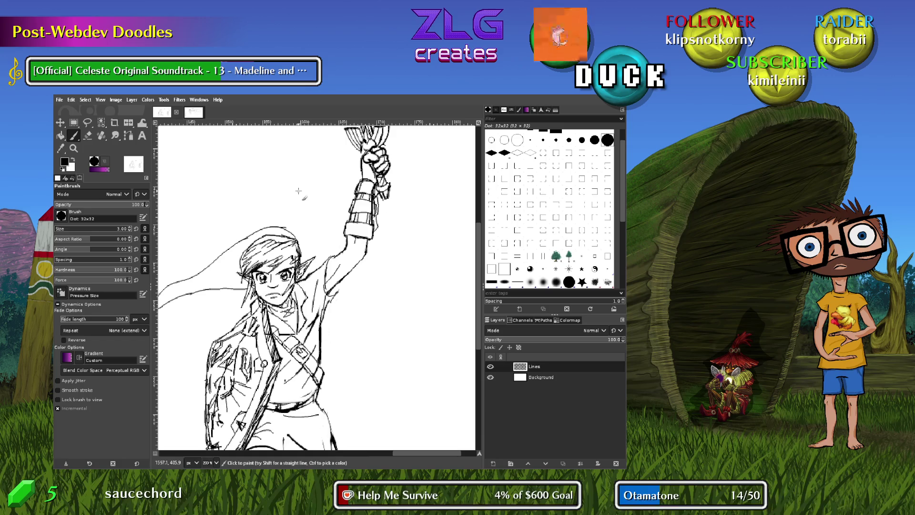
scroll(358, 365, "down", 6)
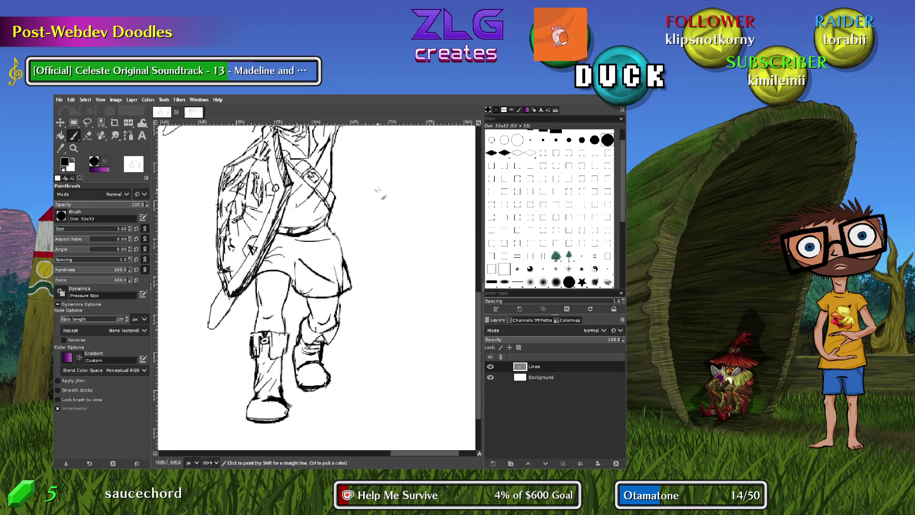
scroll(378, 191, "up", 3)
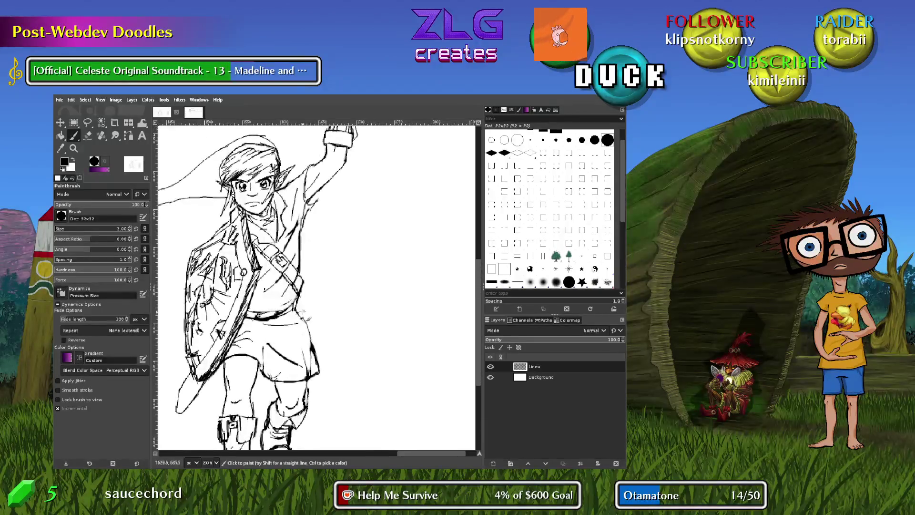
left_click_drag(318, 376, 310, 326)
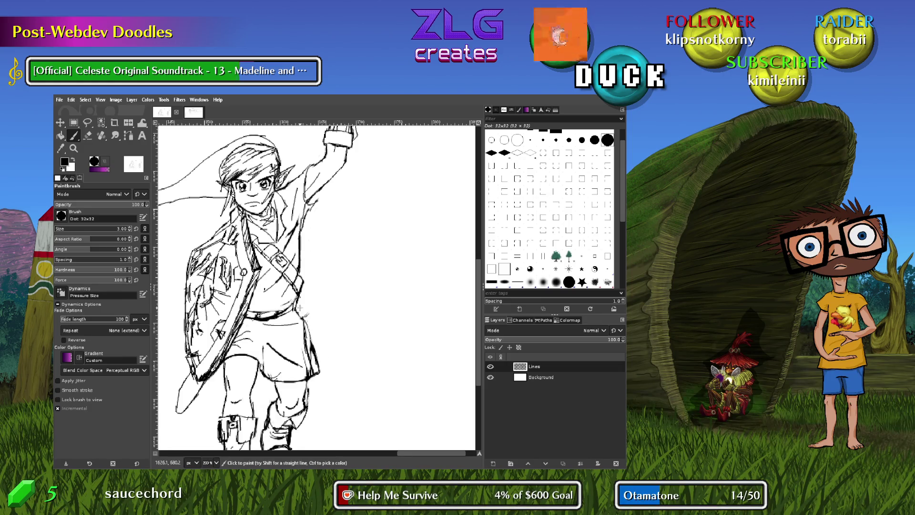
key("shift+e")
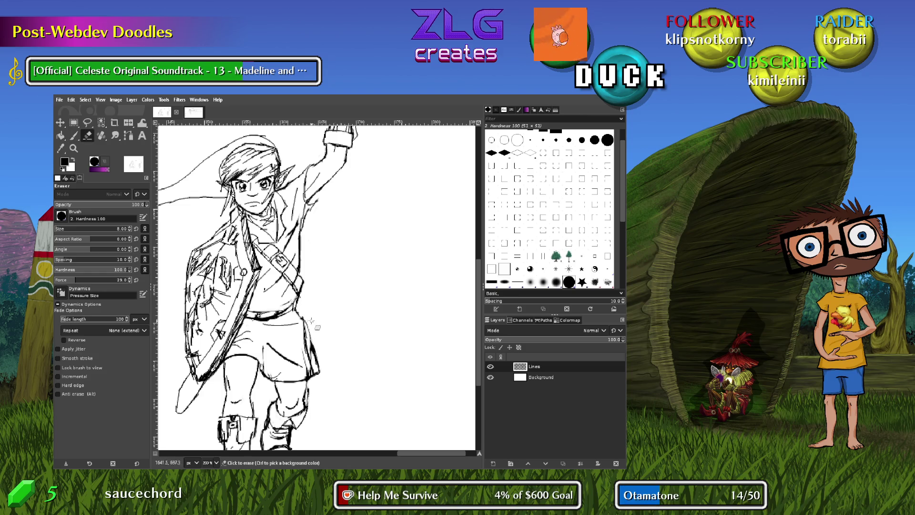